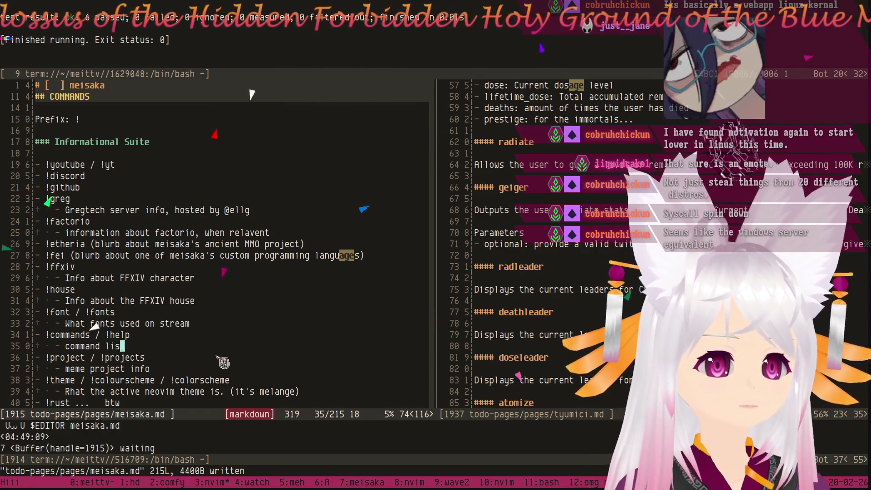
Switch tmux to window 0 with the chat bot log, then raise Firefox on the Twitch channel.
key(ctrl+b)
key(0)
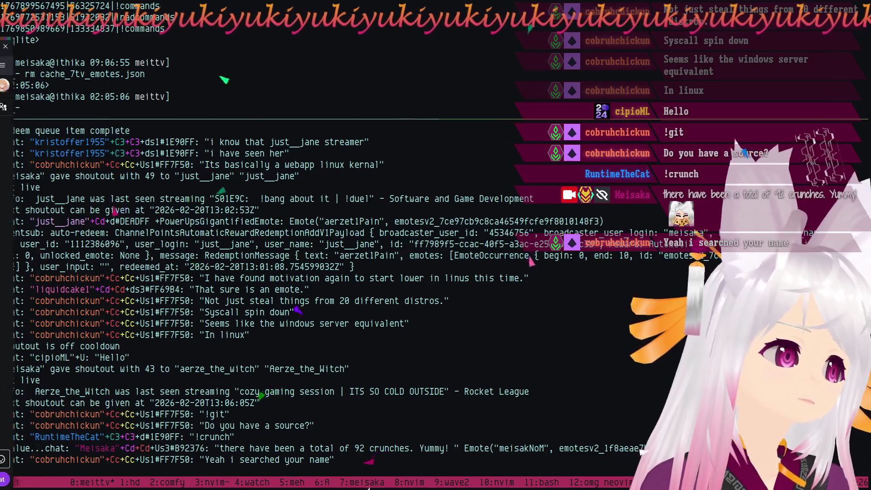
key(alt+Tab)
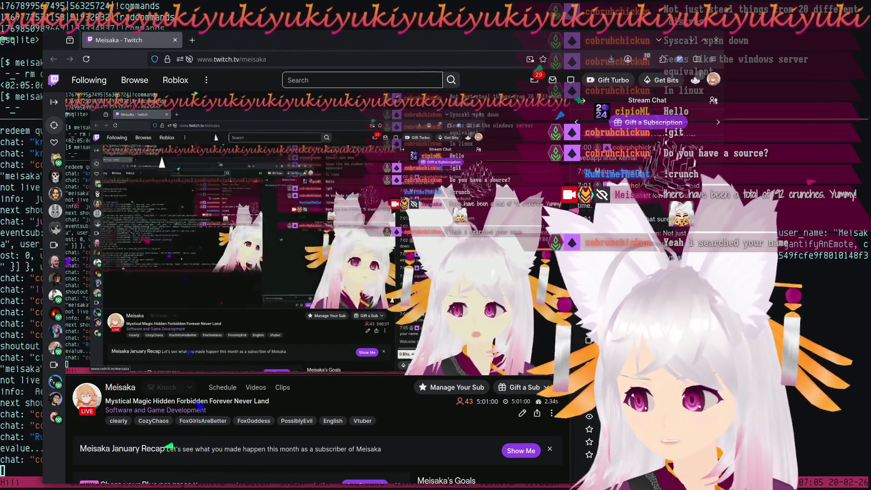
scroll(451, 421, down, 3)
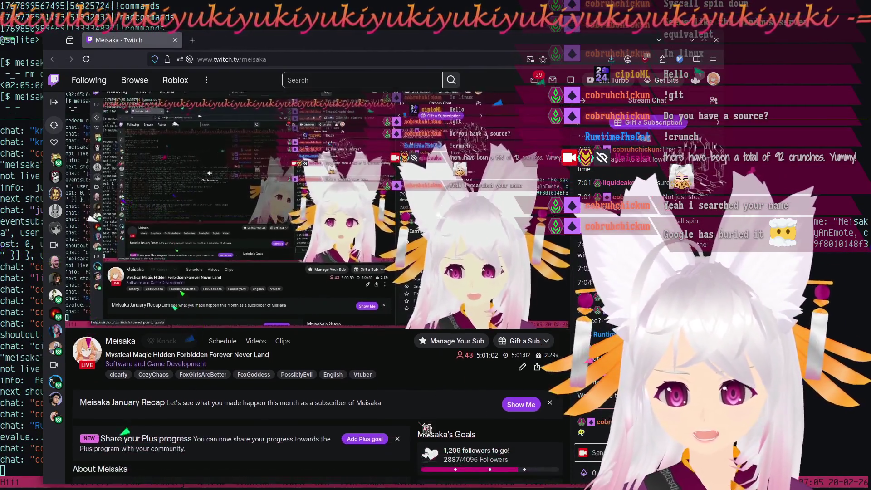
scroll(390, 372, down, 1)
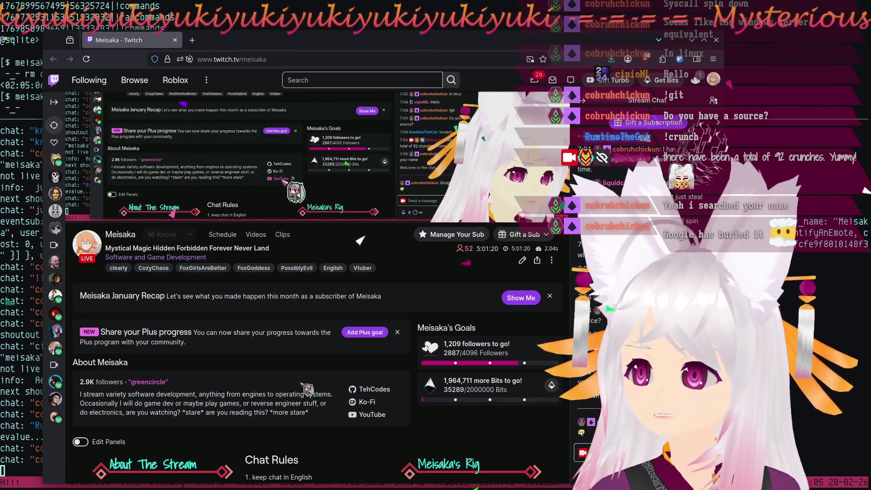
scroll(354, 395, up, 2)
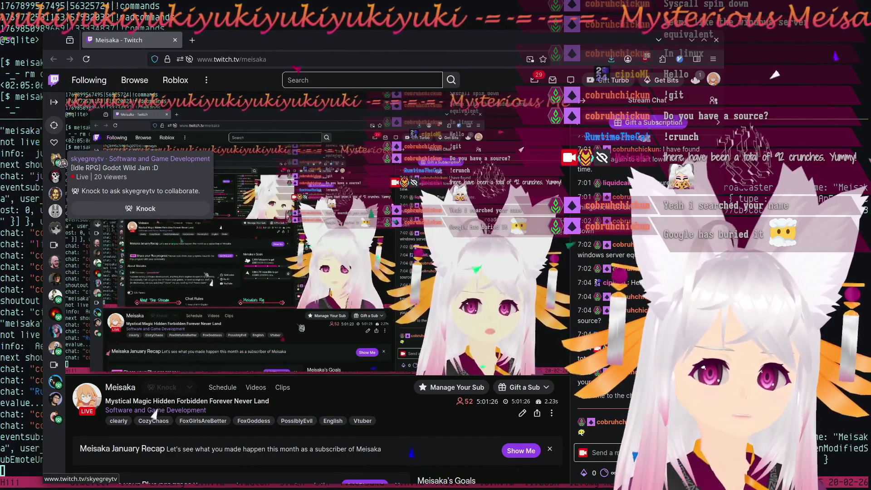
Visit the shouted-out streamer's channel, close Firefox, and return to meisaka.md in tmux window 3.
click(55, 163)
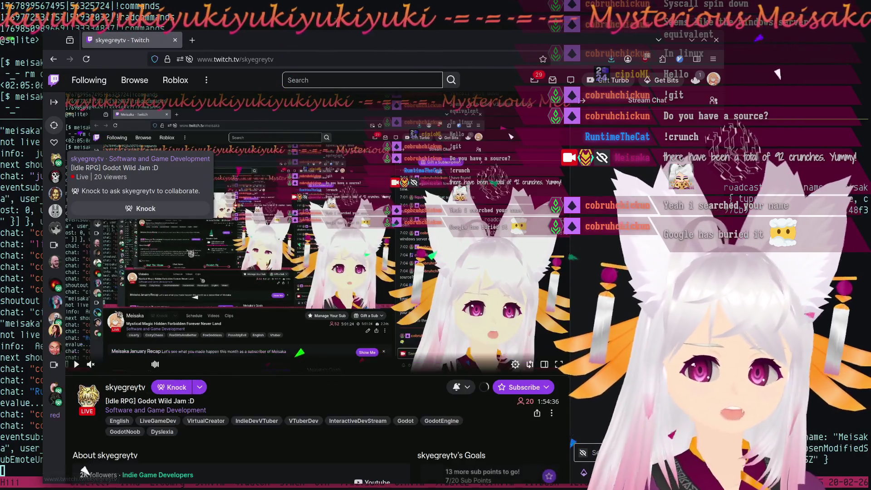
key(ctrl+w)
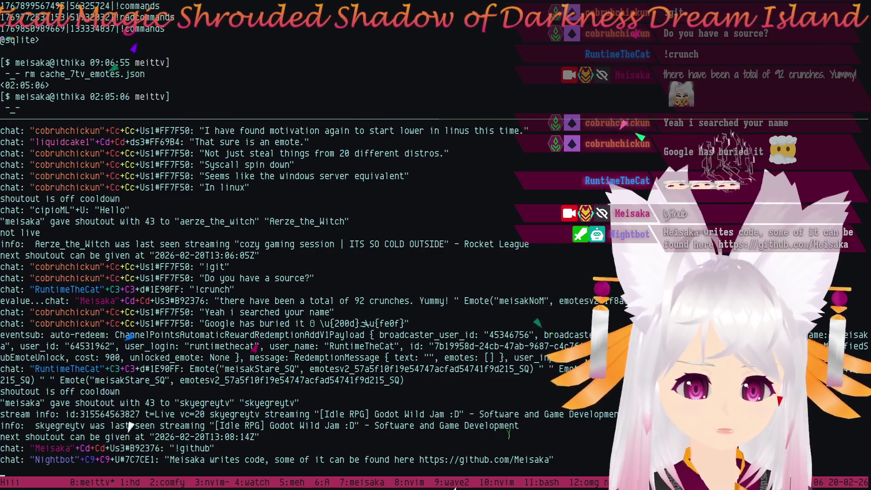
key(ctrl+b)
key(3)
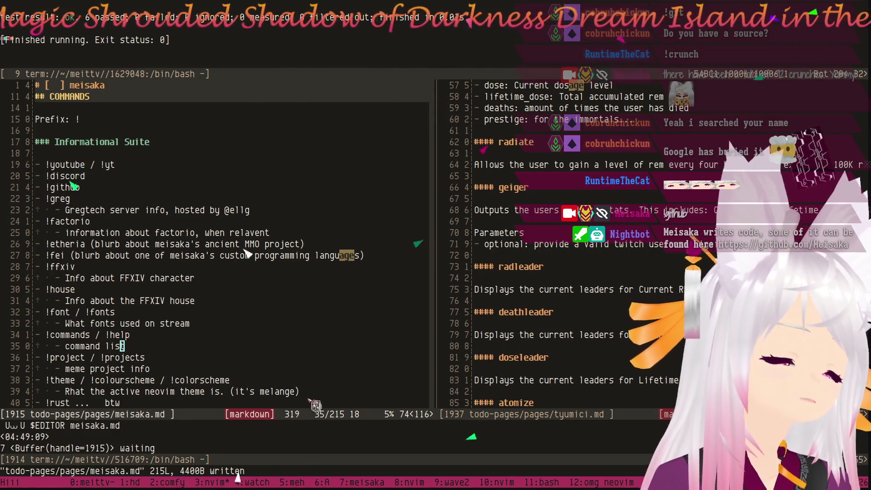
key(k)
key(k)
key(k)
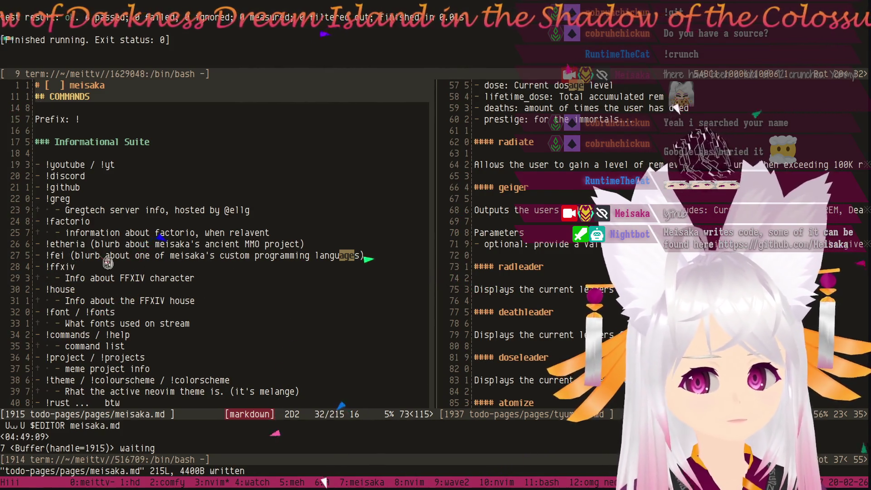
Move the !fei blurb onto its own line and strip its surrounding parentheses.
click(70, 255)
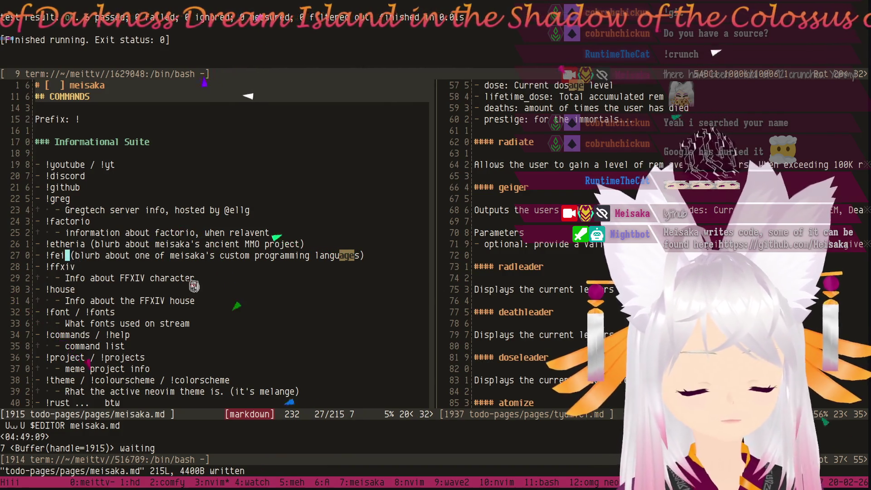
key(i)
key(Return)
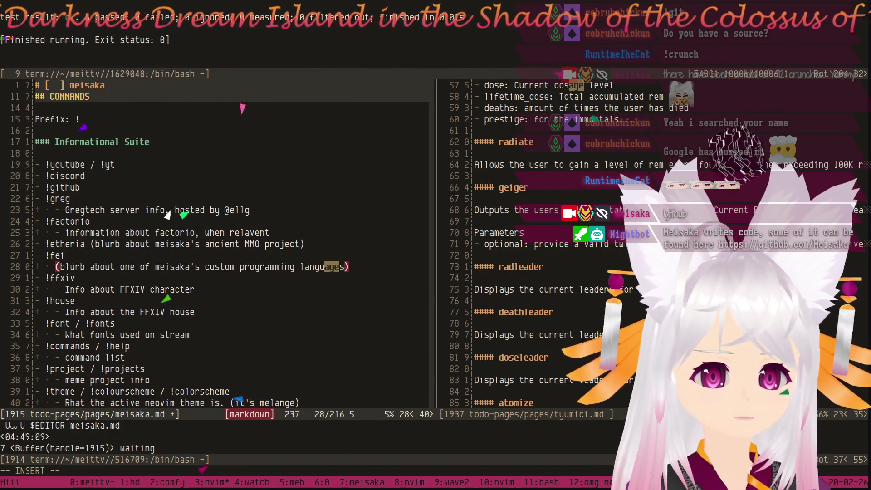
text(-)
key(Delete)
text(-)
key(End)
key(BackSpace)
key(BackSpace)
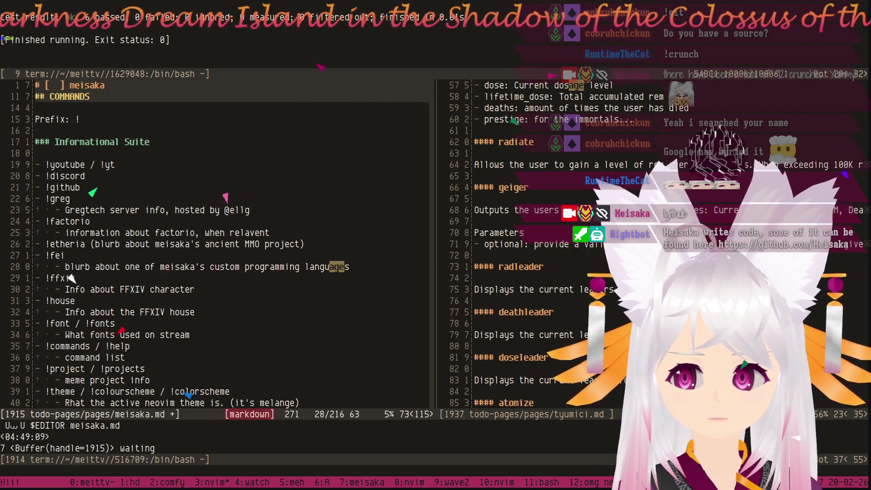
text(s)
key(Escape)
Move the !etheria blurb onto its own line without parentheses and add a 'maybe shelved' note before MMO.
key(k)
key(k)
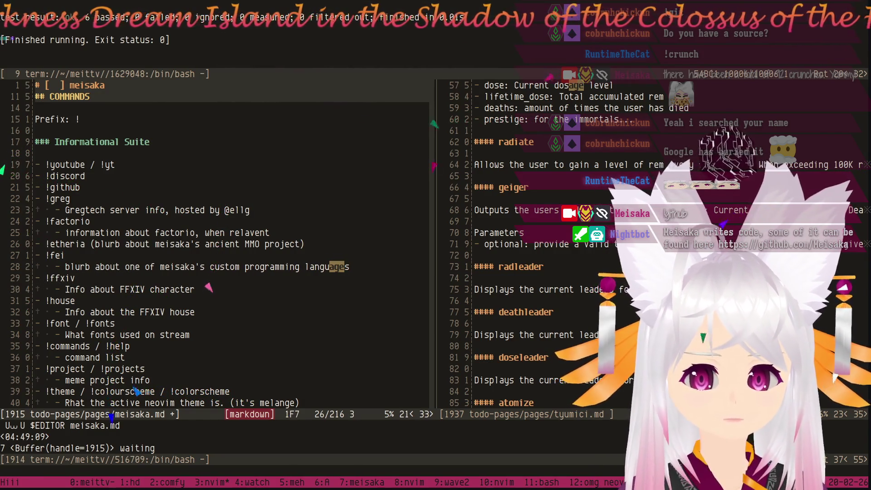
key(r)
key(Return)
key(i)
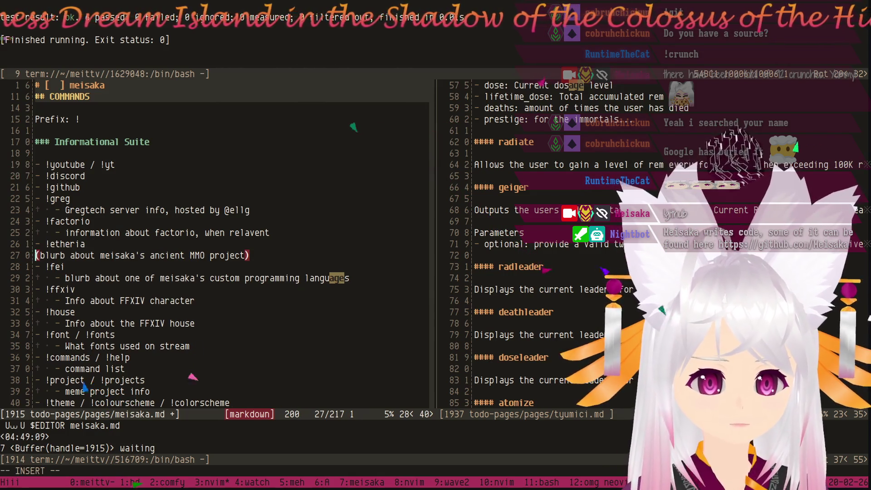
text(-)
key(Delete)
text(-)
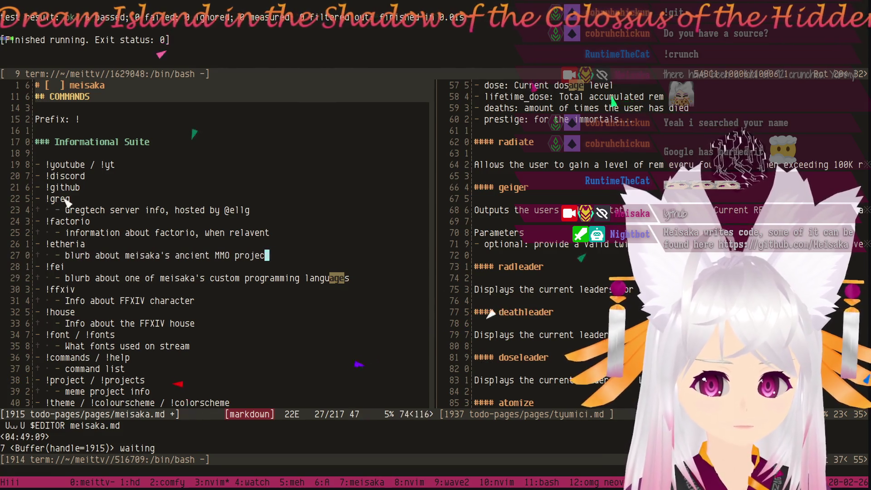
key(b)
key(b)
text(ient ()
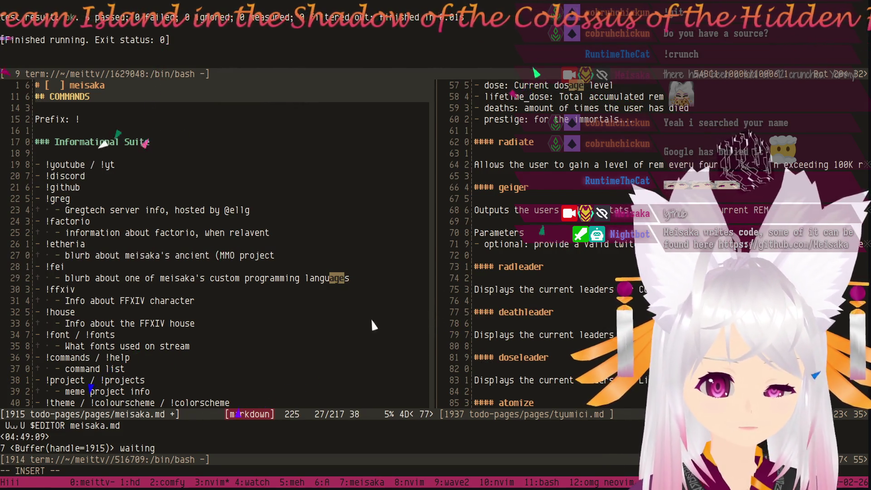
text(maybe shelve)
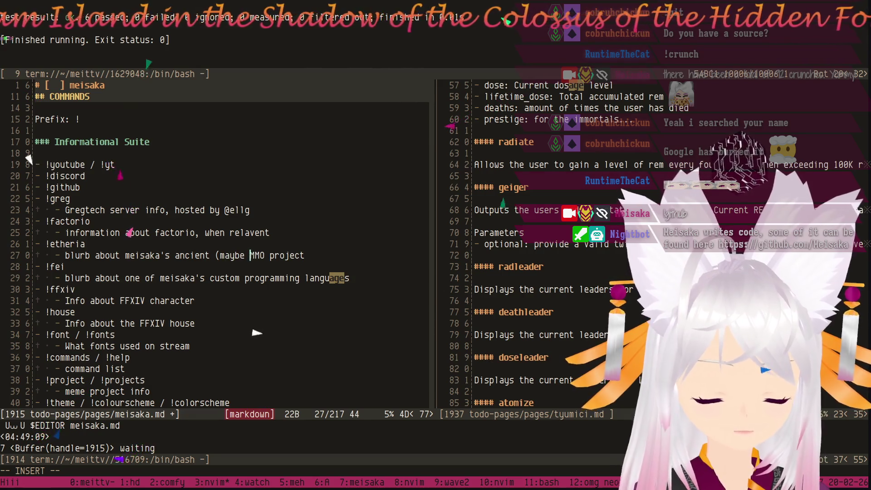
text(d))
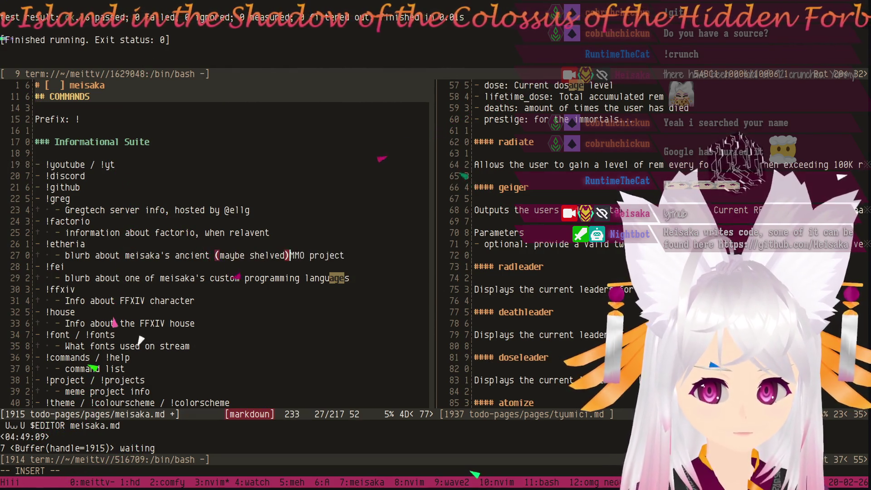
key(Escape)
key(j)
key(j)
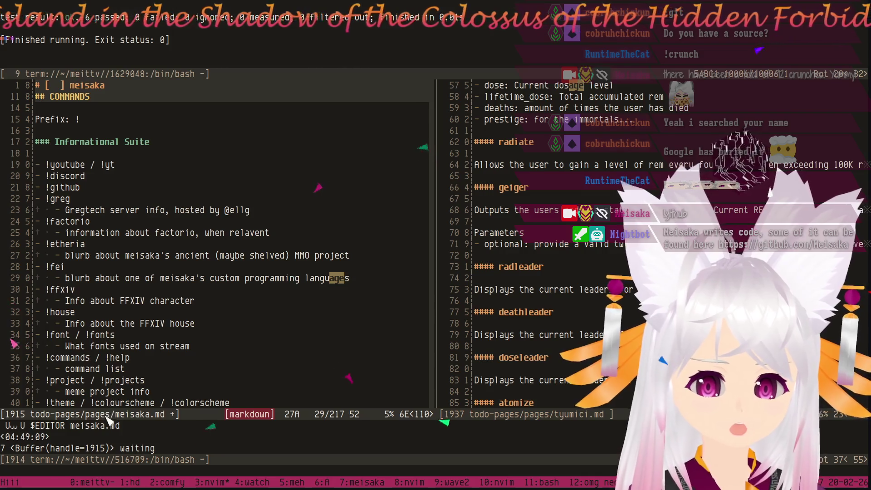
key(k)
key(k)
key(k)
key(k)
key(k)
key(k)
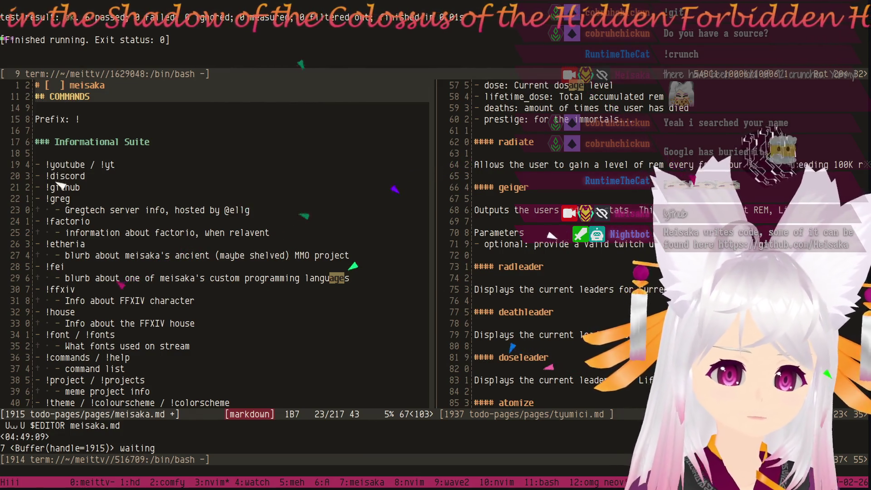
key(j)
key(j)
key(j)
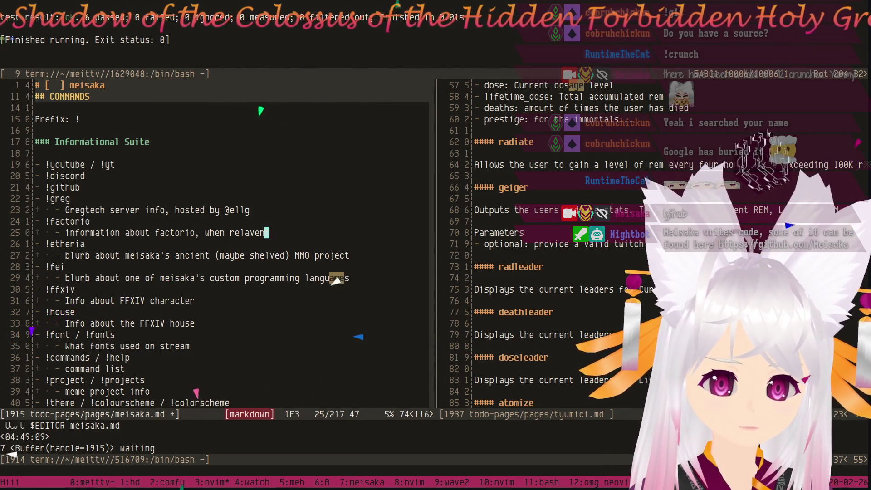
Put !rust's 'btw' and the !cake description on their own sub-bullets, the latter reading 'Cake is delicious!'.
key(j)
key(j)
key(j)
key(j)
key(j)
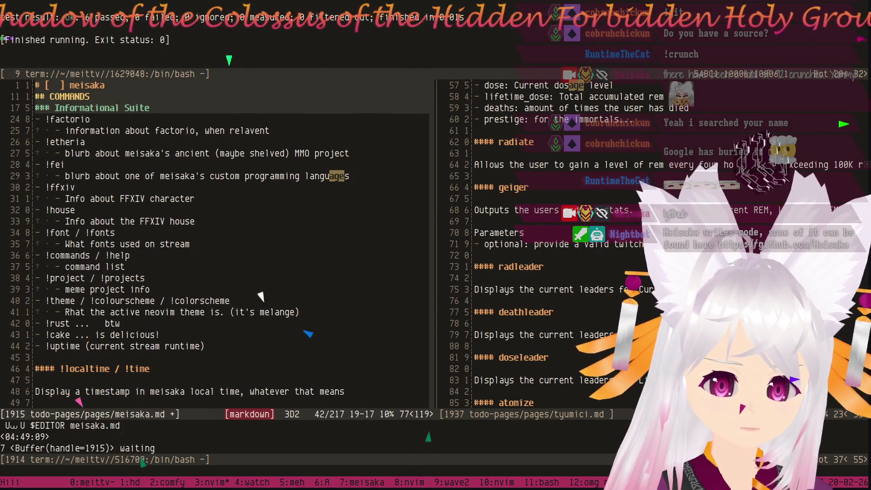
key(h)
key(h)
key(h)
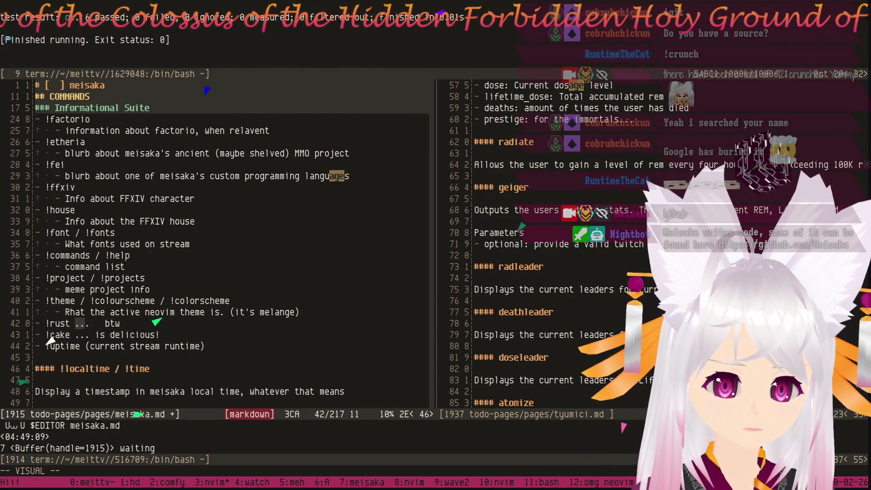
key(Return)
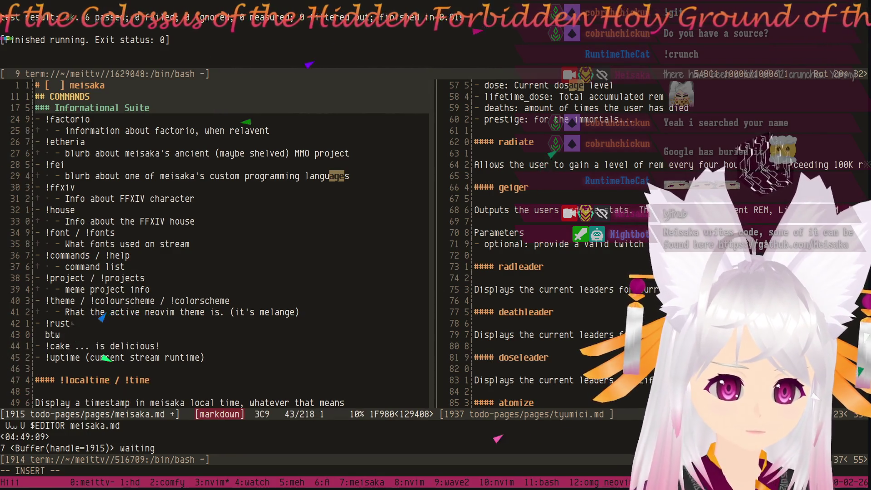
text(-)
key(Escape)
key(j)
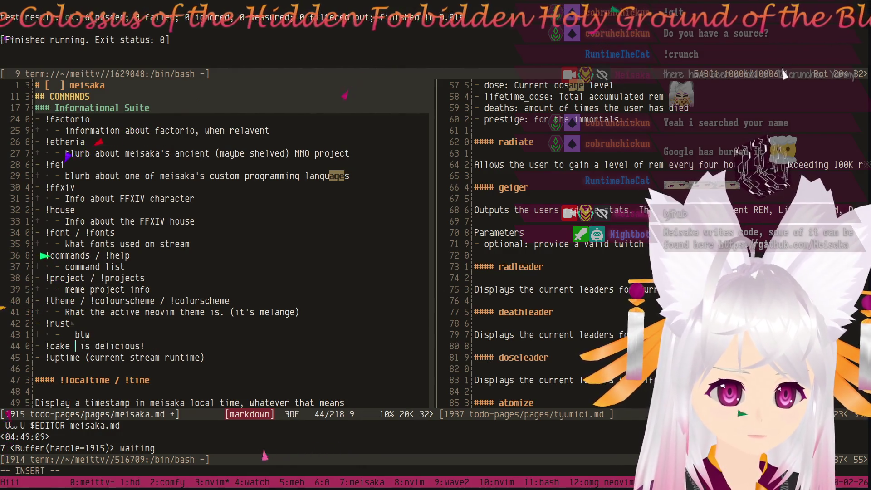
key(Return)
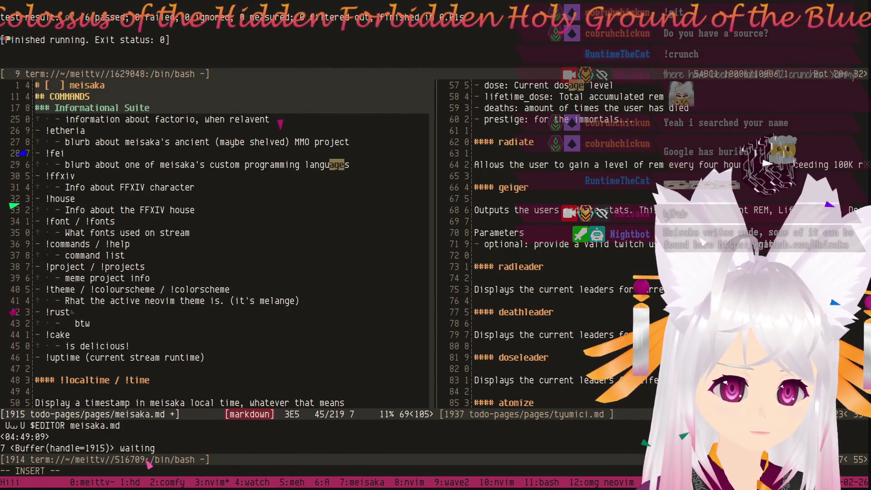
text(Cka)
key(BackSpace)
key(BackSpace)
text(ake)
key(Escape)
Go to the !theme description and start replacing its misspelled first word 'Rhat'.
key(k)
key(k)
key(k)
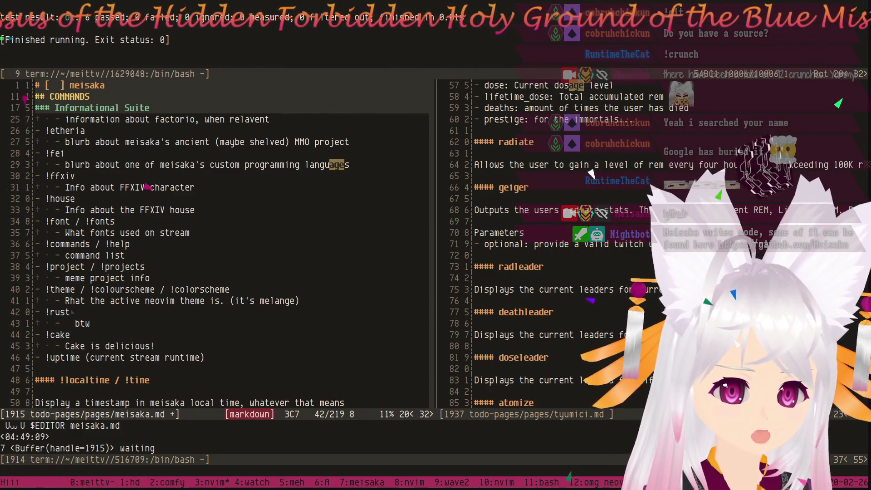
key(j)
key(j)
key(j)
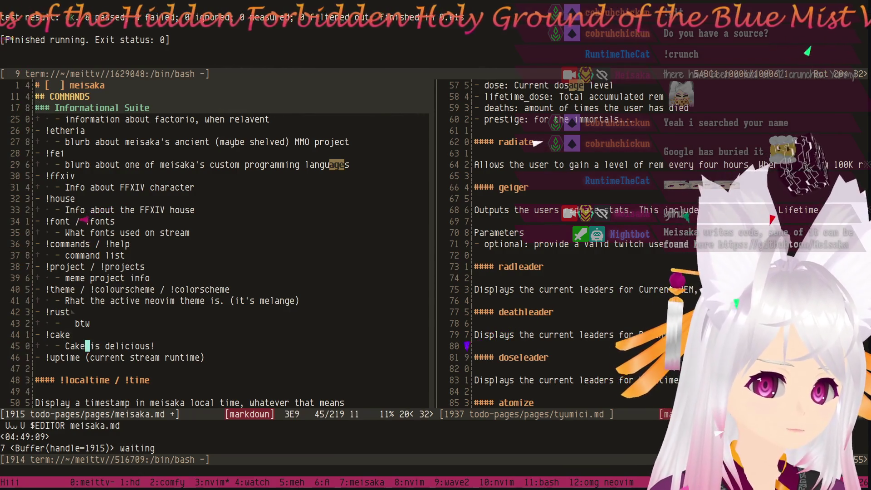
key(k)
key(k)
key(k)
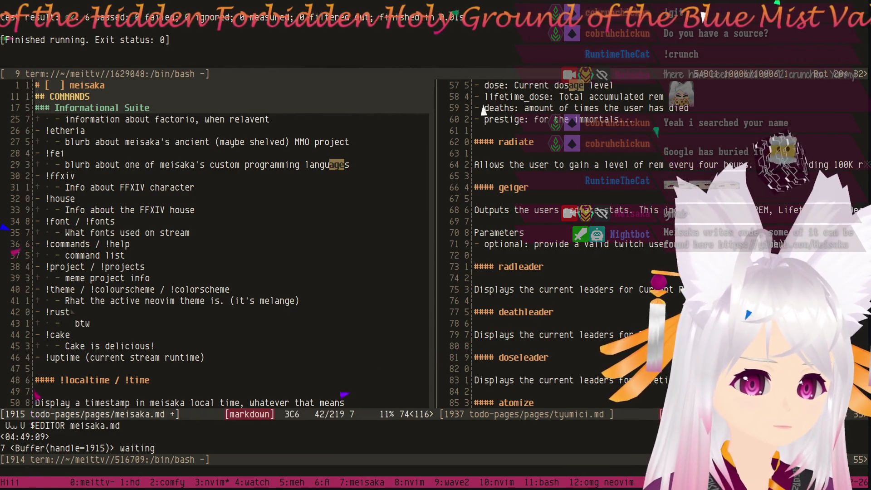
key(k)
key(k)
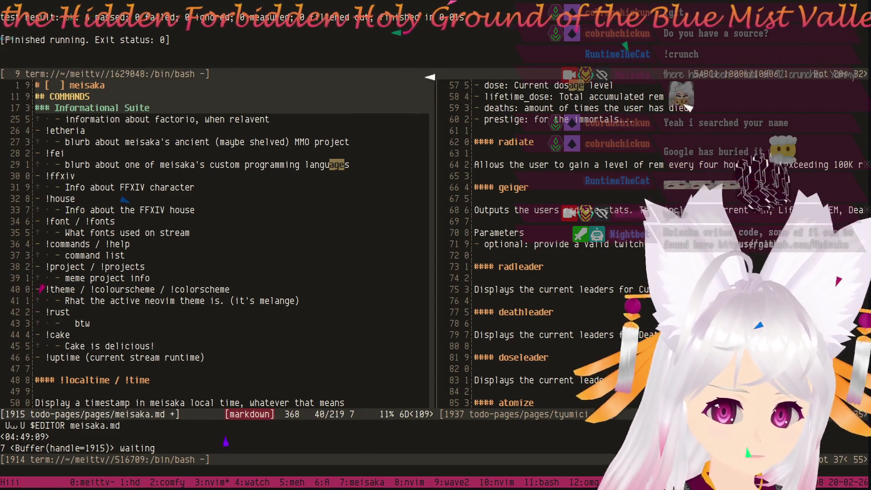
key(j)
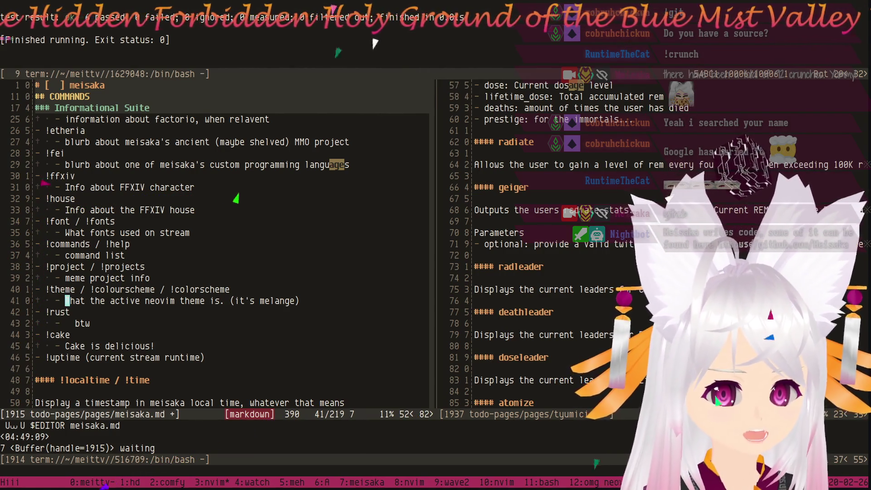
text(C)
key(w)
key(b)
key(c)
key(w)
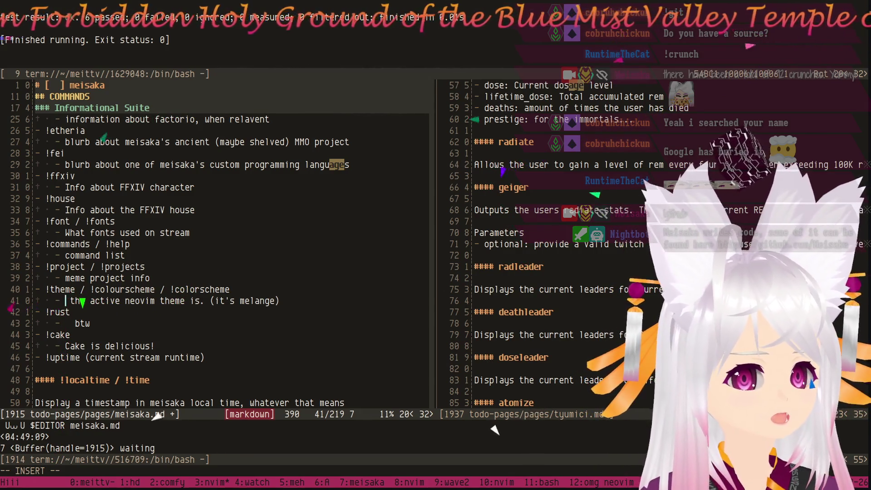
text(show)
Make the !theme description read 'show the active neovim theme. (it's melange btw)'.
key(Escape)
key(w)
key(w)
key(w)
key(d)
key(a)
key(w)
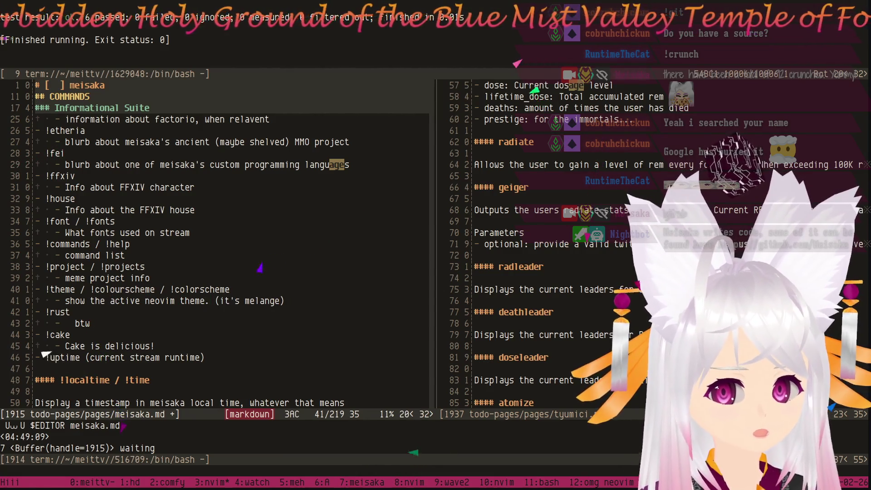
key(b)
key(b)
key(b)
key(w)
key(w)
key(w)
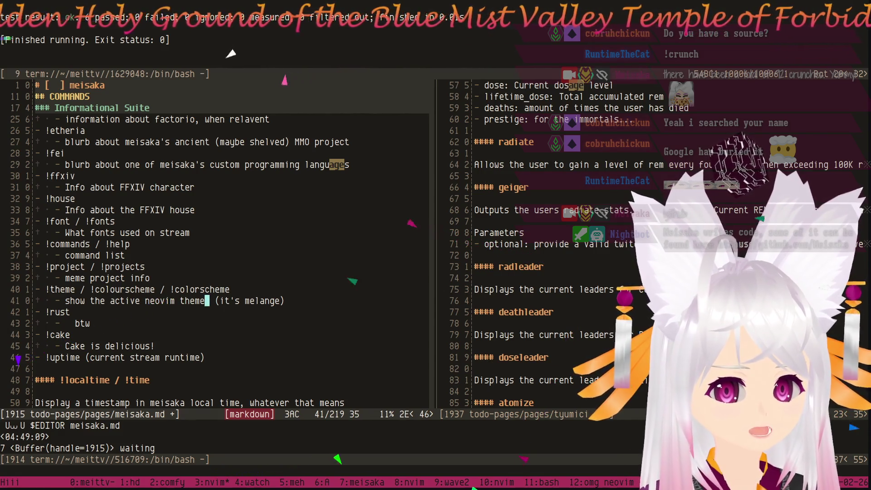
text(wA btw)
key(Escape)
Reword the project entry to 'complain about too many projects' and review the earlier entries.
key(k)
key(k)
key(k)
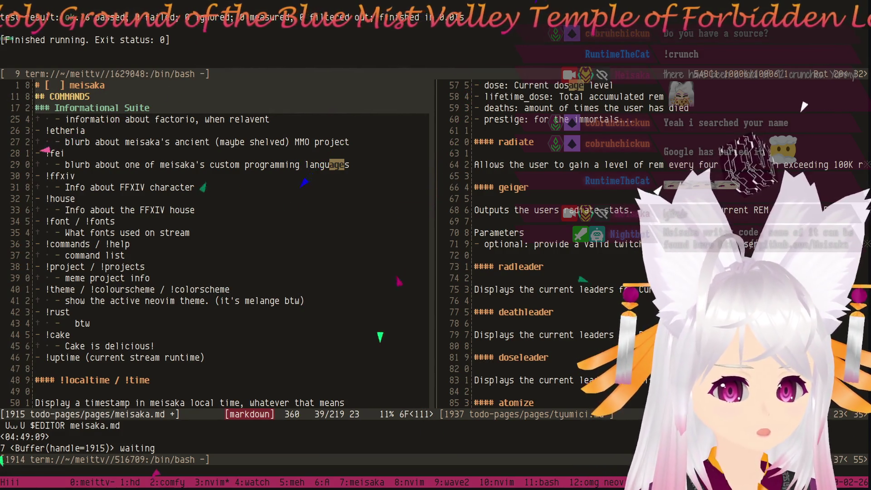
key(j)
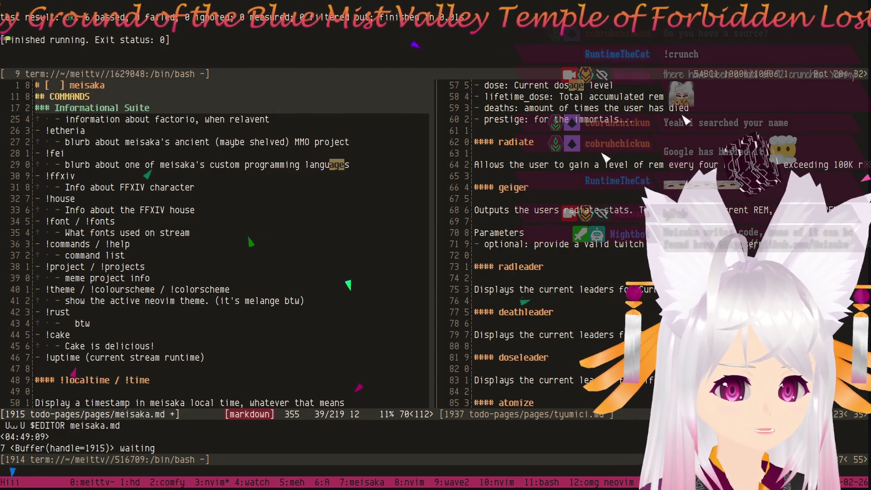
text(biabout )
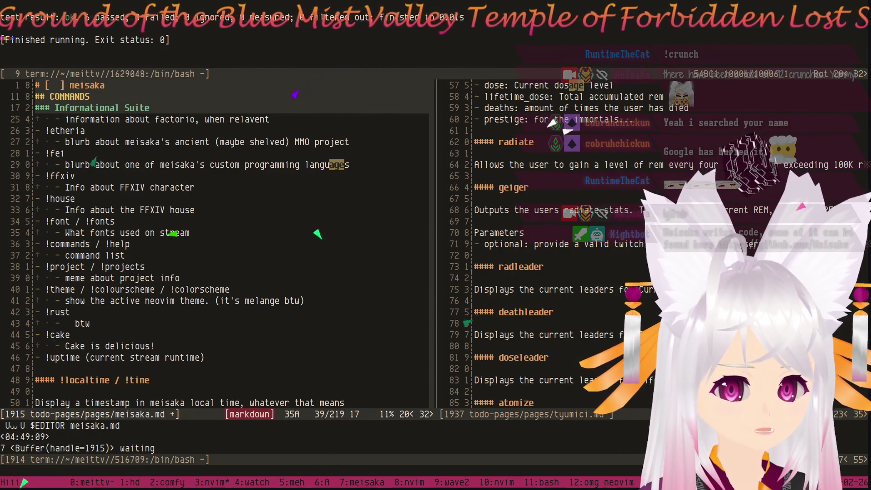
text(too many)
key(Escape)
key(w)
key(w)
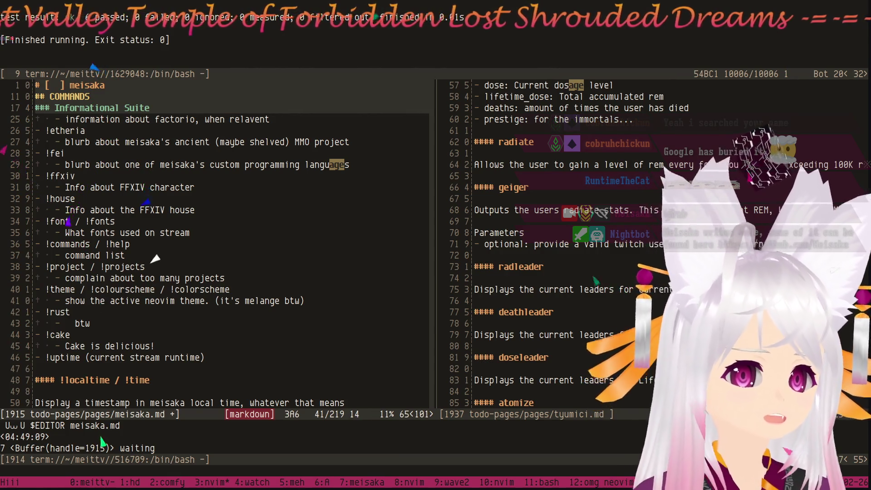
key(k)
key(k)
key(k)
key(k)
key(k)
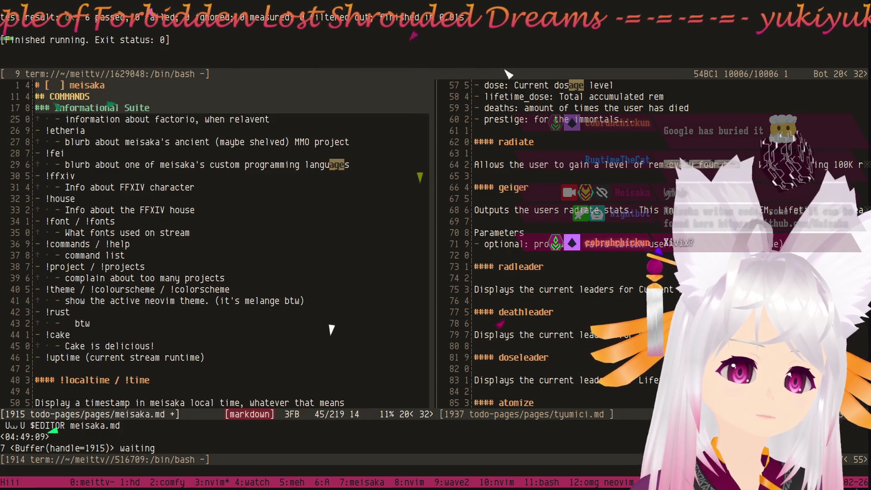
scroll(332, 330, down, 1)
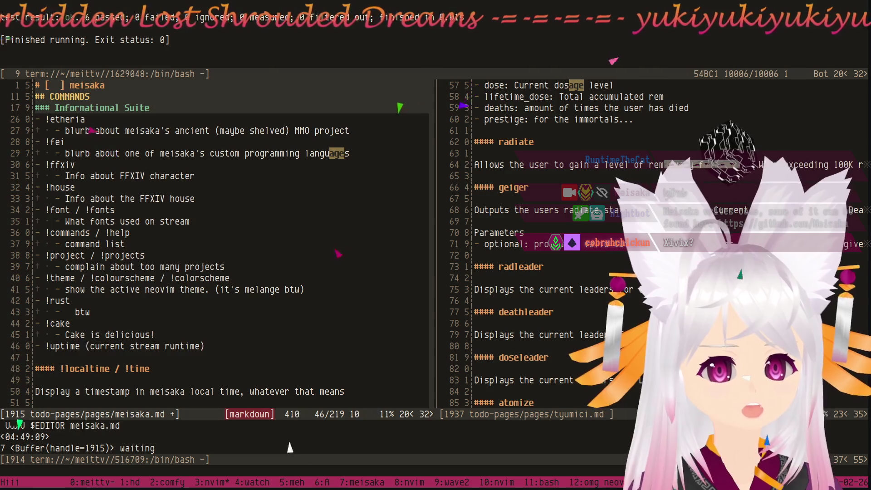
Move the !uptime description onto a sub-bullet reading 'Current stream runtime' without parentheses.
key(s)
key(Return)
text(-)
key(Delete)
key(End)
key(BackSpace)
key(Escape)
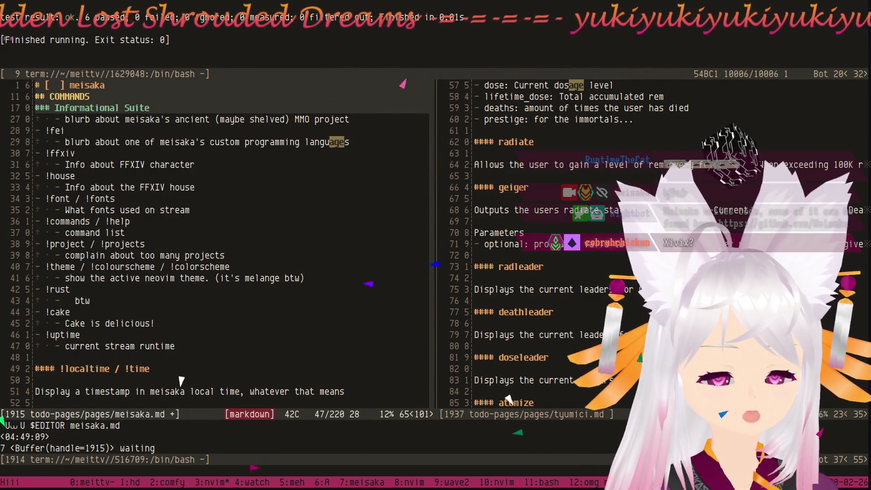
key(b)
key(b)
key(b)
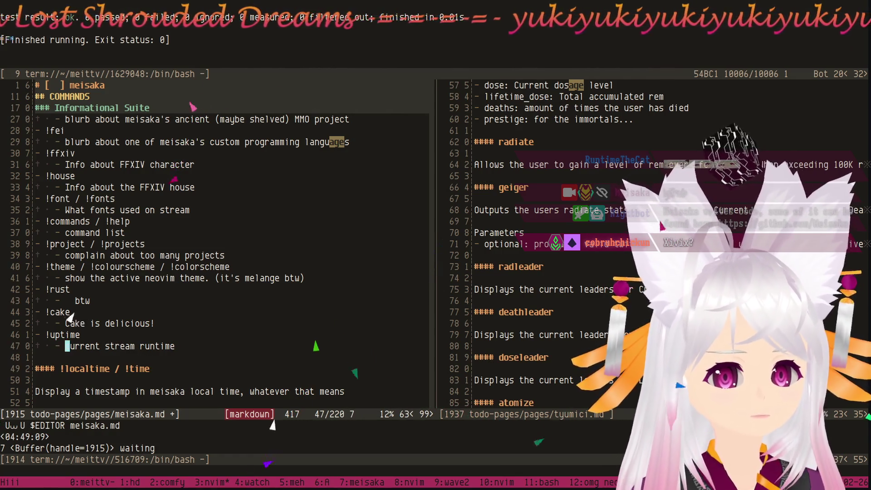
key(shift+r)
text(C)
key(Escape)
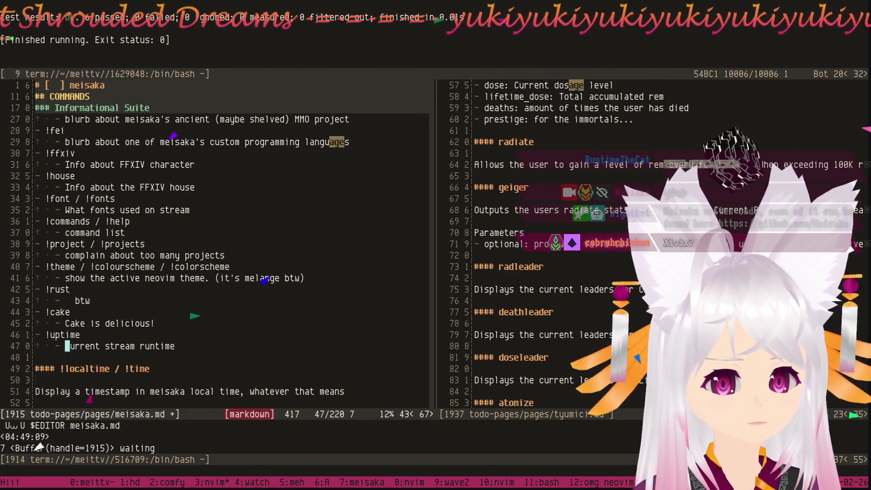
Look at the following entries, then return toward the cake description line.
key(braceright)
key(braceright)
key(braceright)
key(j)
key(j)
key(j)
key(k)
key(k)
key(k)
key(grave)
key(period)
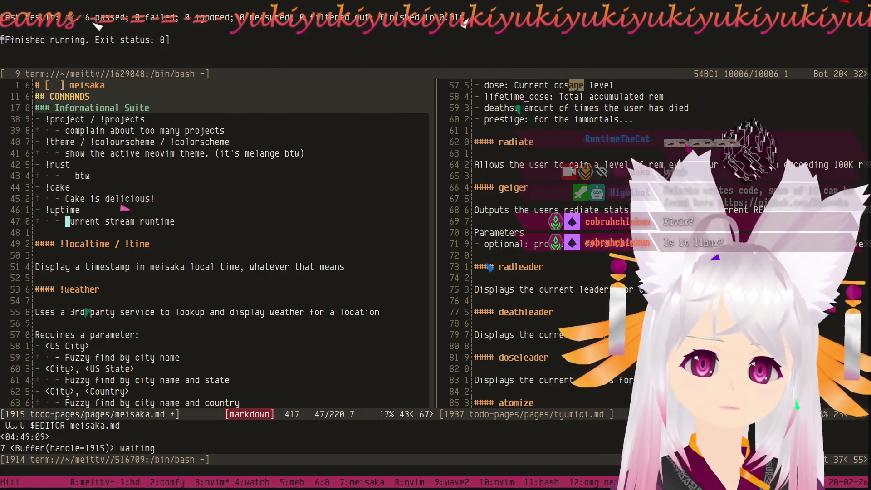
key(k)
key(k)
key(o)
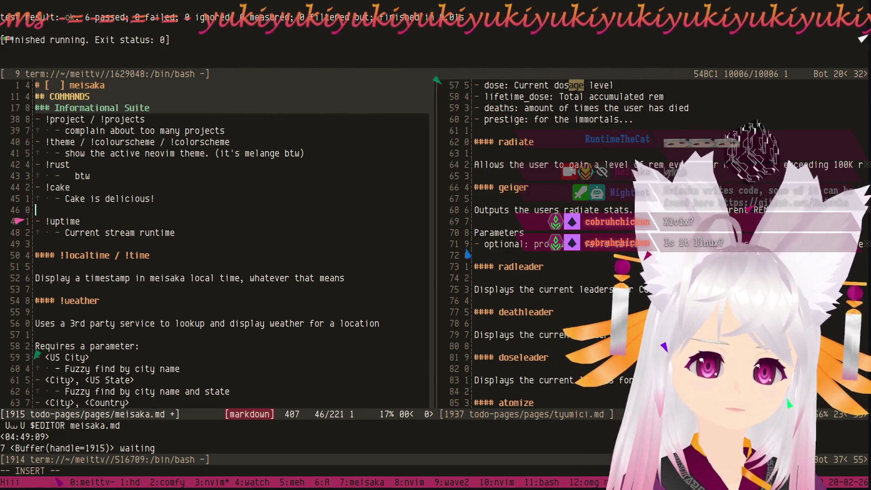
key(Return)
key(Return)
key(Up)
text(####)
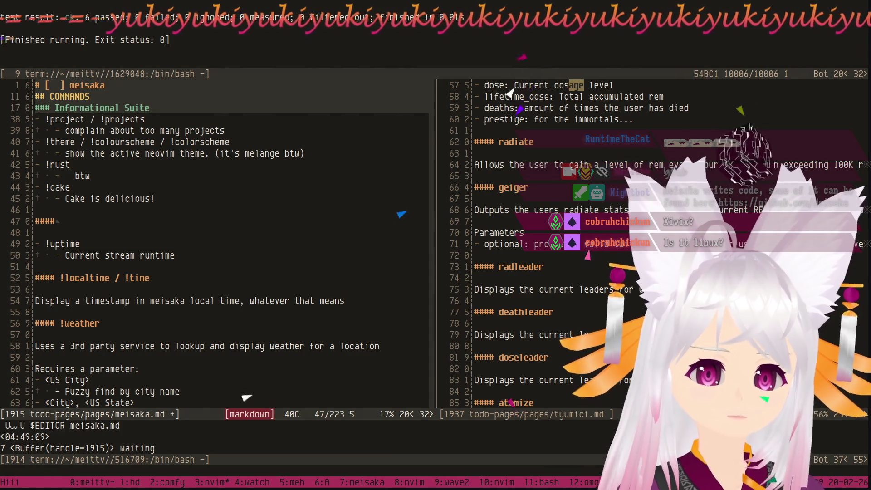
key(Delete)
key(Delete)
key(Delete)
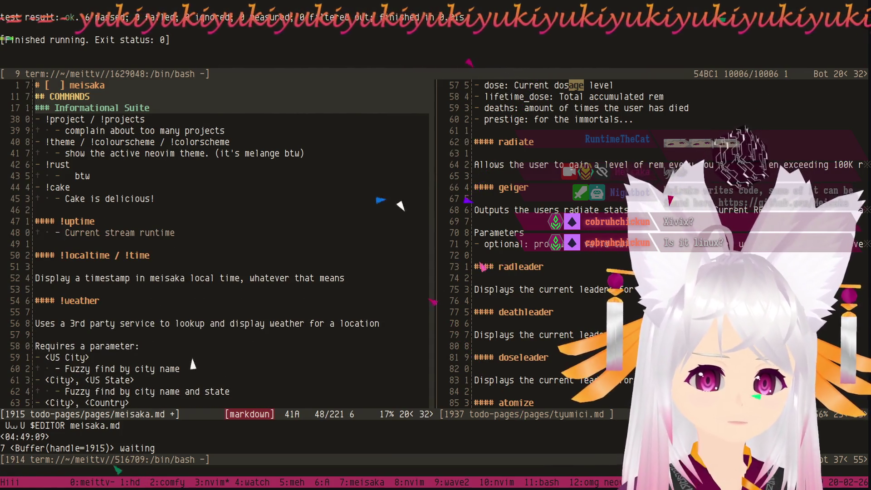
key(v)
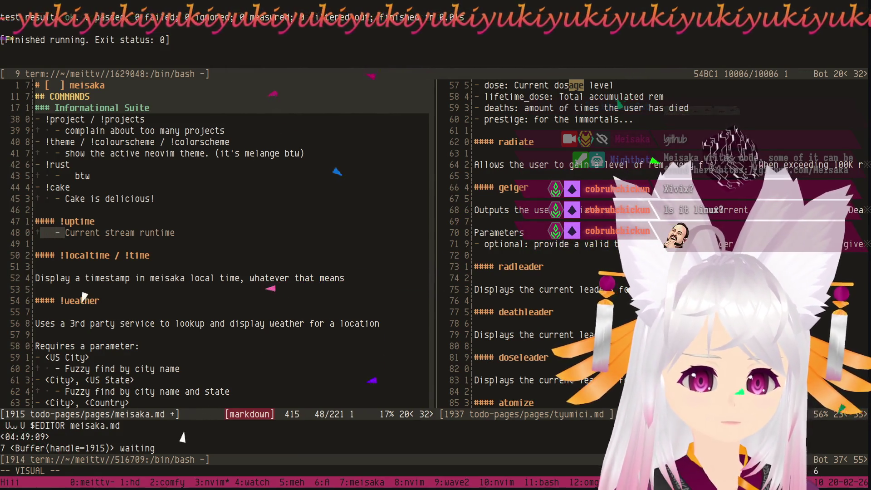
key(0)
key(d)
key(Return)
key(Escape)
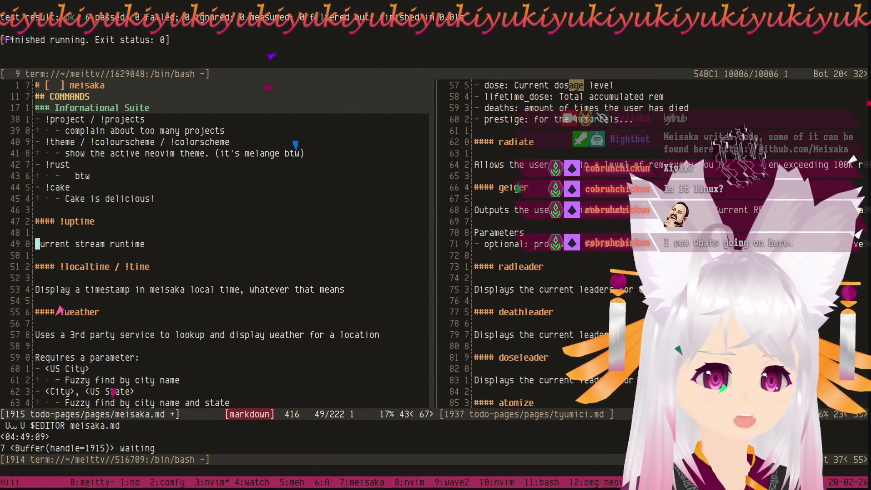
key(j)
key(j)
key(j)
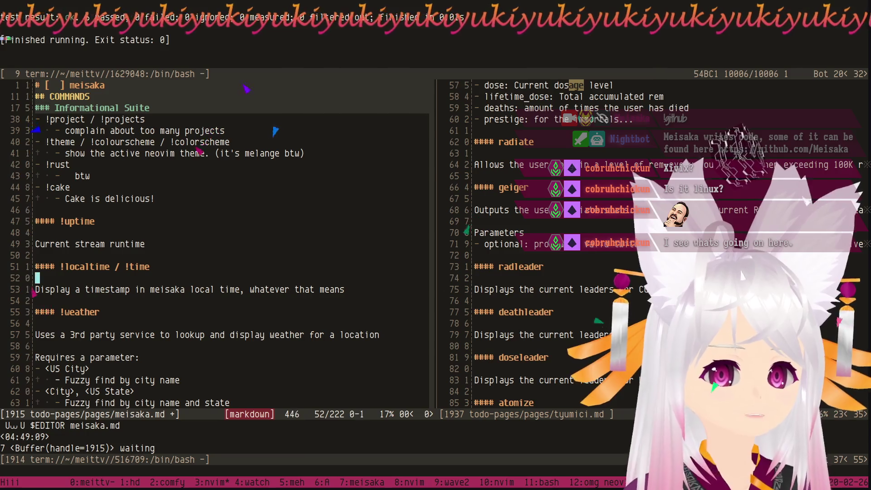
key(j)
key(j)
key(j)
key(j)
key(j)
key(j)
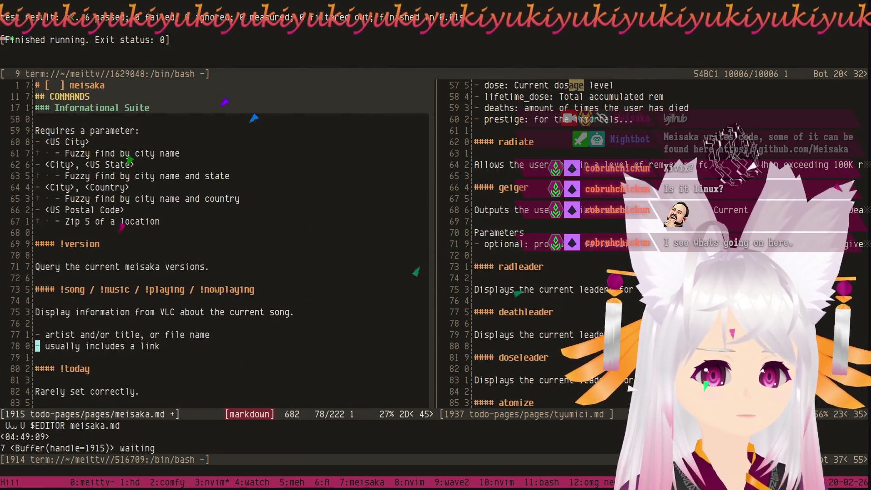
key(k)
key(k)
key(k)
key(k)
key(k)
key(k)
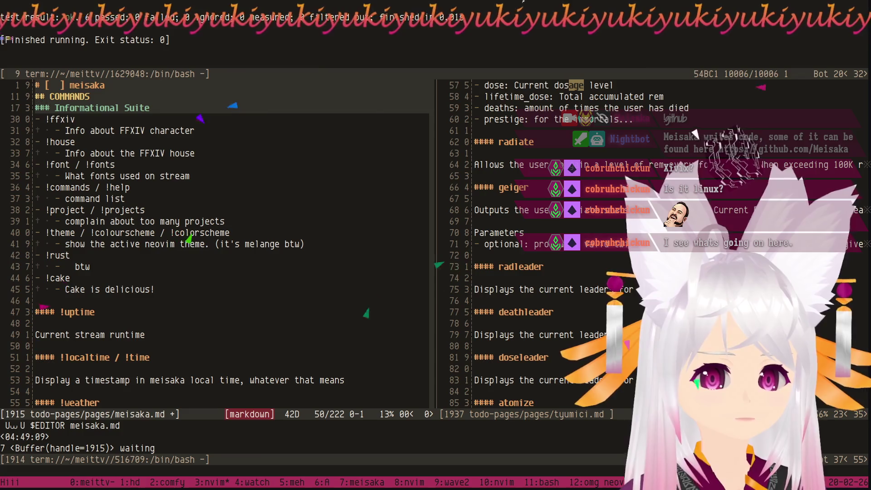
key(j)
key(j)
key(j)
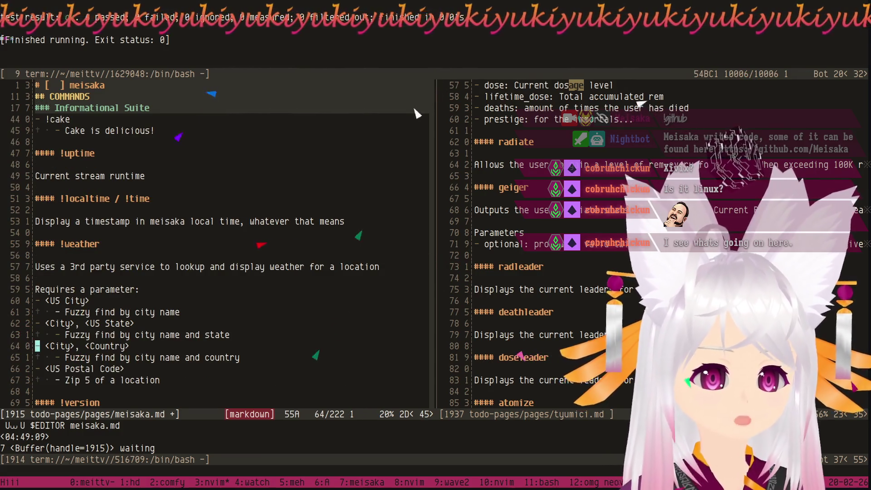
key(j)
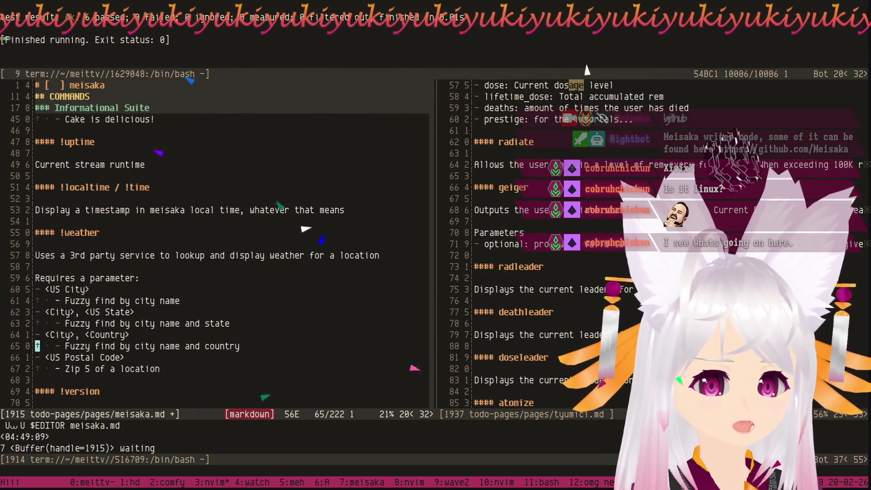
key(j)
key(j)
key(j)
key(j)
key(j)
key(j)
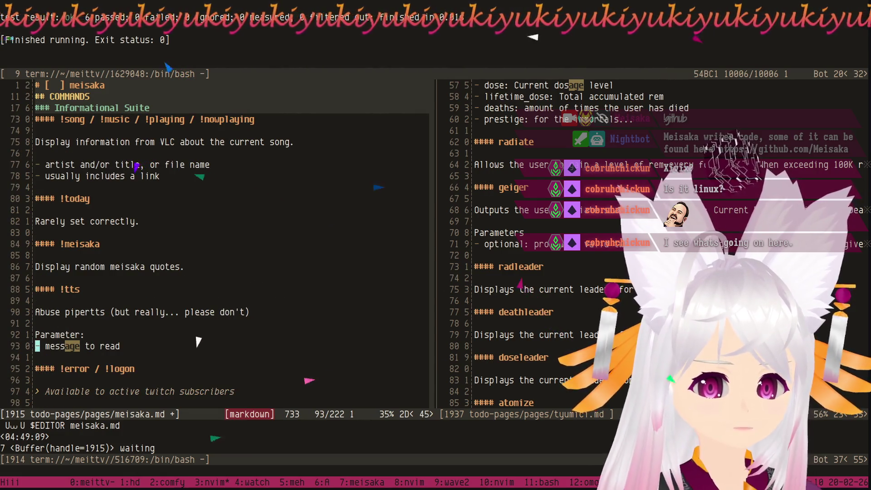
key(k)
key(k)
key(k)
key(k)
key(k)
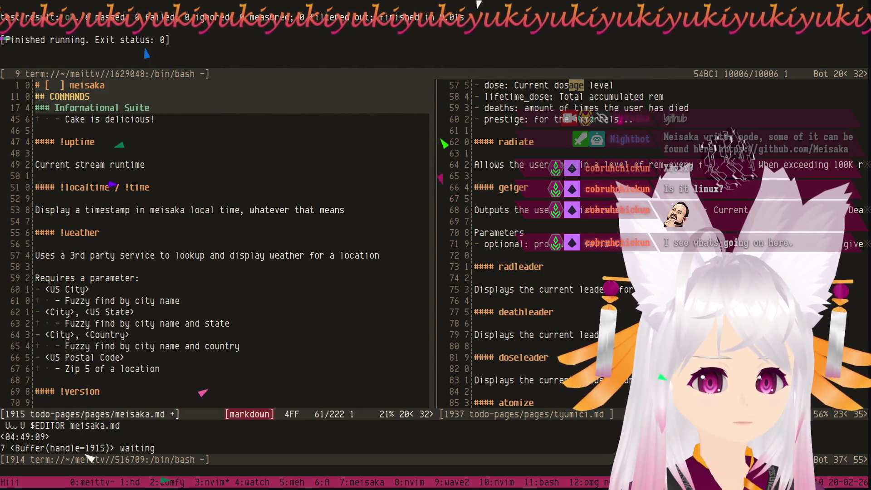
key(ctrl+d)
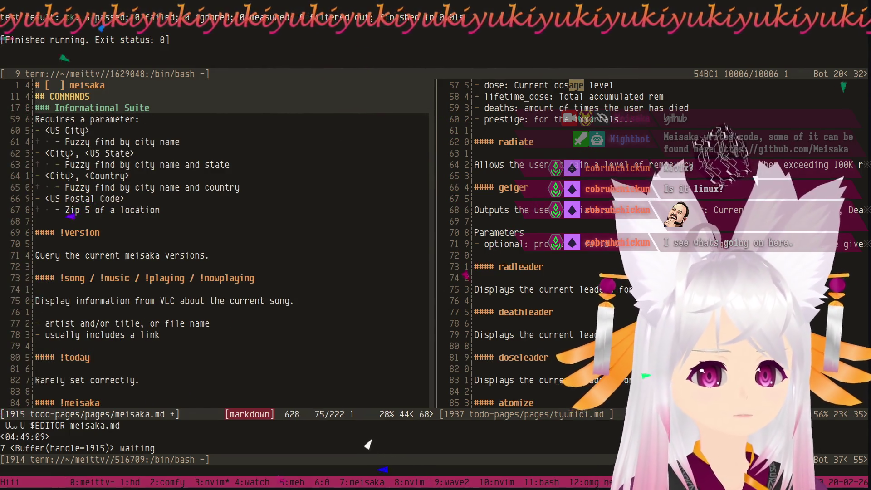
key(ctrl+u)
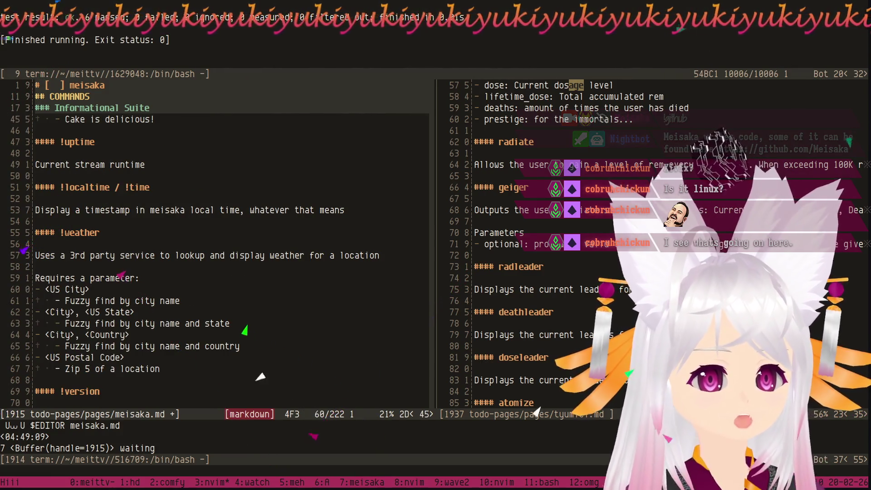
key(ctrl+d)
key(ctrl+d)
key(ctrl+d)
key(ctrl+d)
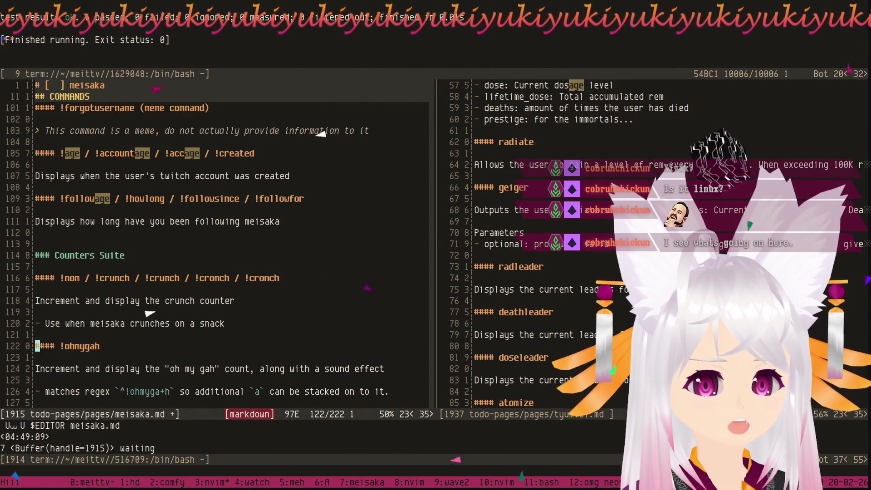
Add blank lines before and after the Chibi Visual Suite heading.
key(7)
key(k)
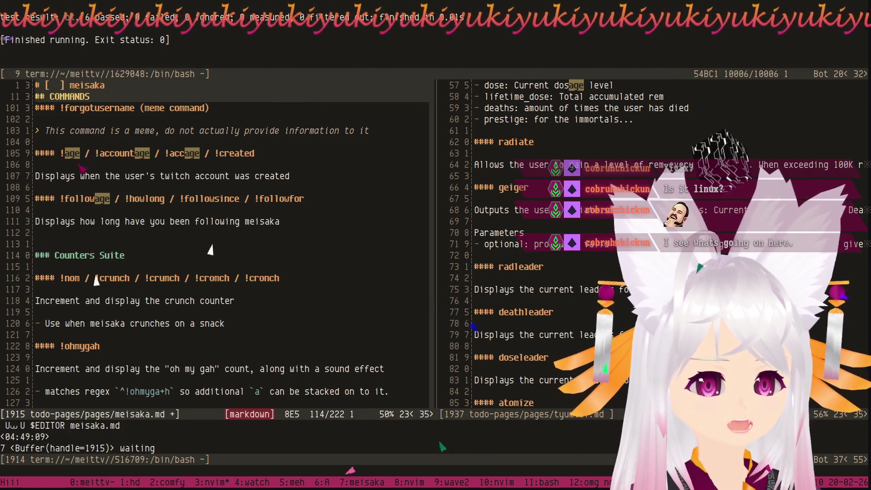
key(ctrl+d)
key(ctrl+d)
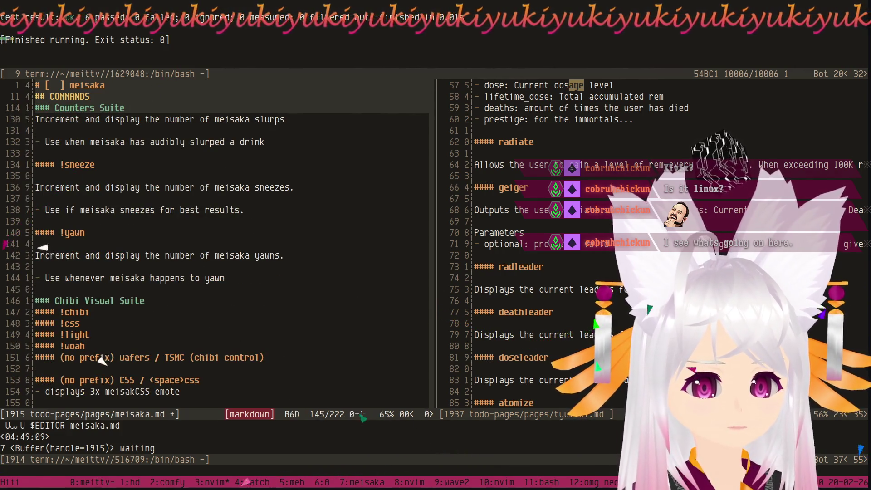
key(o)
key(Escape)
key(j)
key(o)
key(Escape)
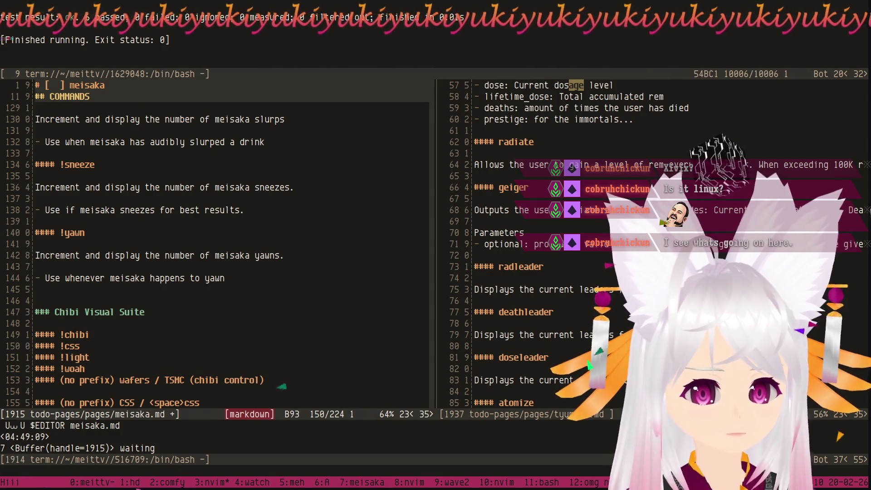
key(j)
key(j)
key(j)
key(j)
key(j)
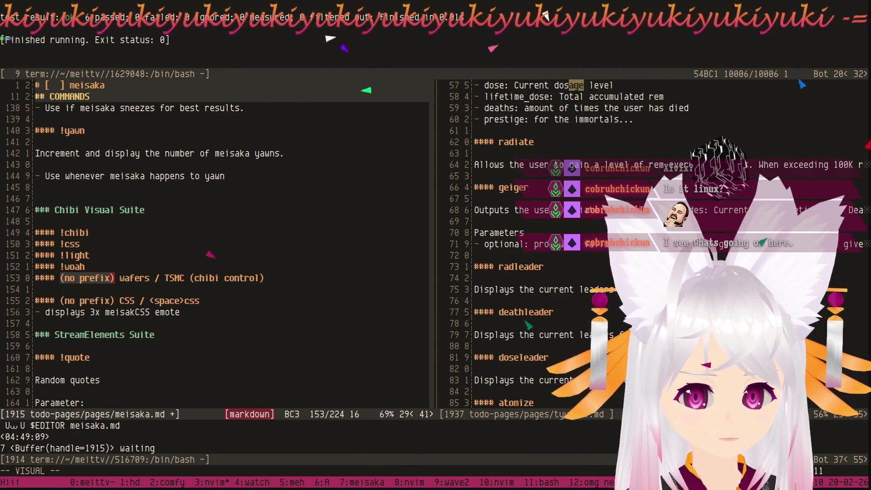
Strip '(no prefix) ' from the wafers / TSMC heading, split off '(chibi control)', and start its description below.
key(d)
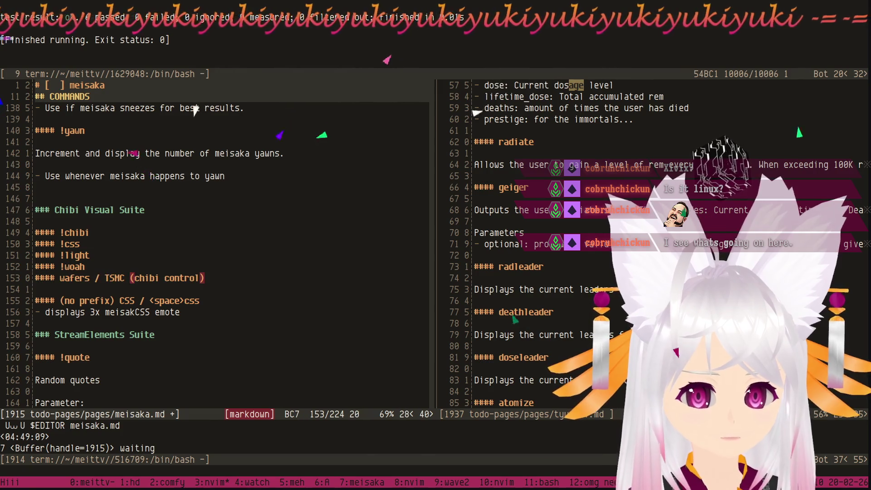
key(o)
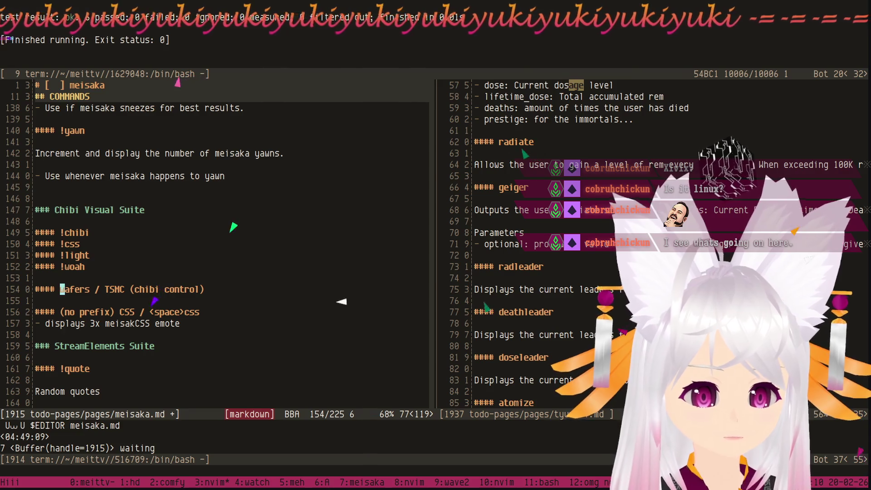
key(w)
key(w)
key(w)
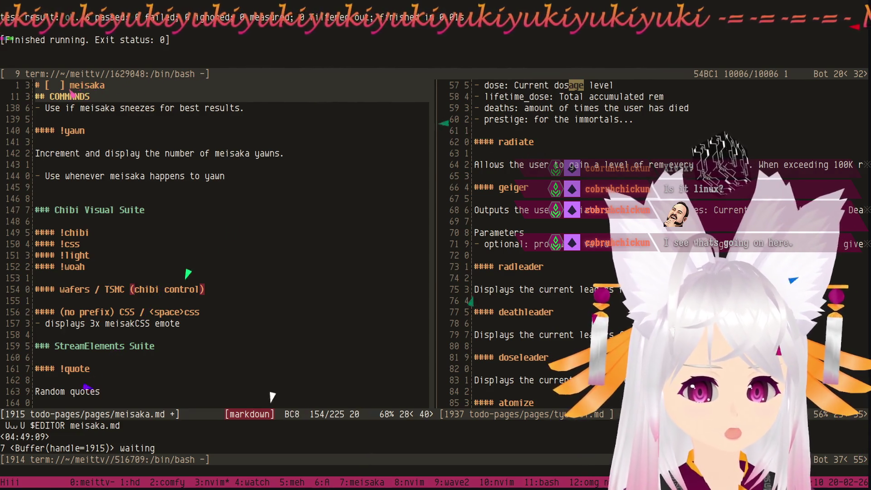
key(i)
key(Return)
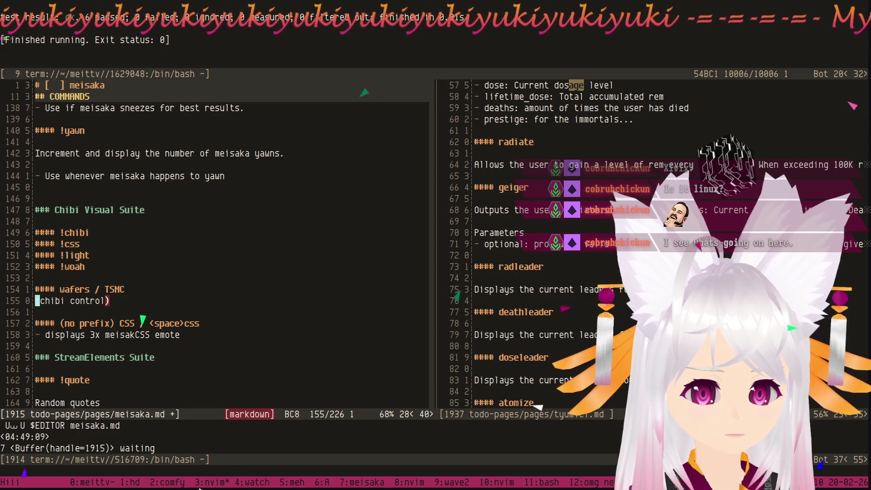
key(Return)
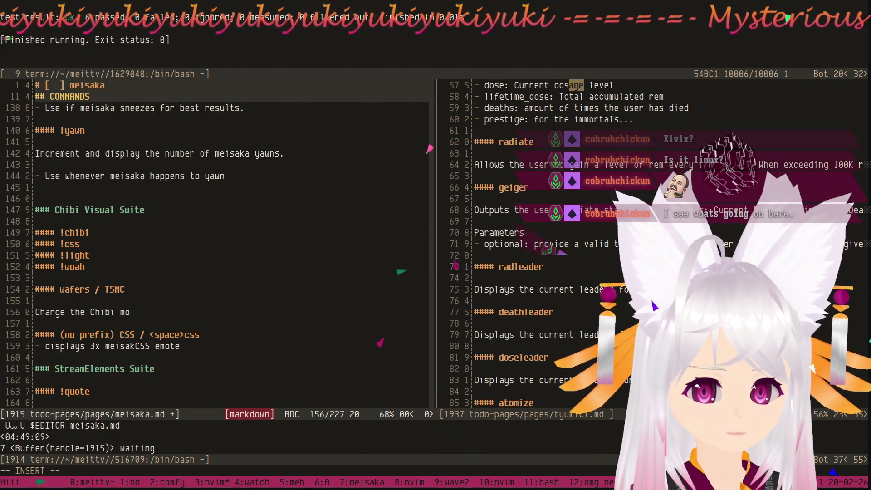
text(modle)
Fix the misspelling so the wafers / TSMC description reads 'Change the Chibi model'.
key(BackSpace)
text(de)
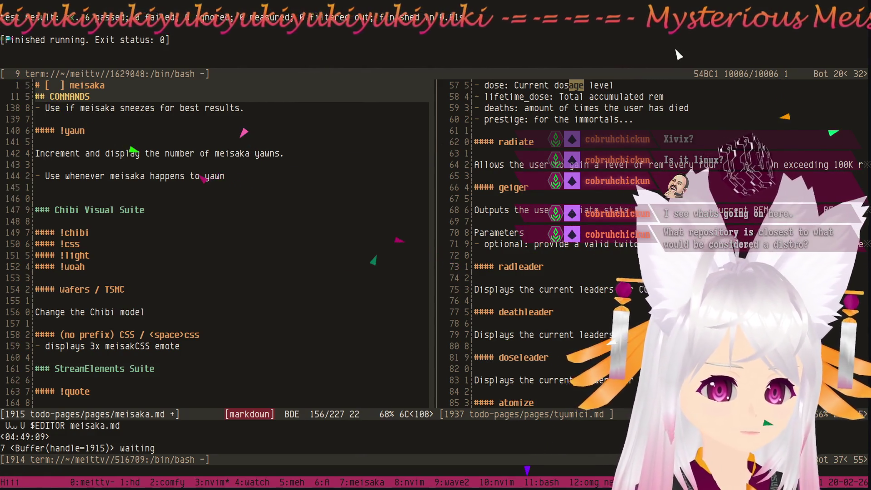
text(l)
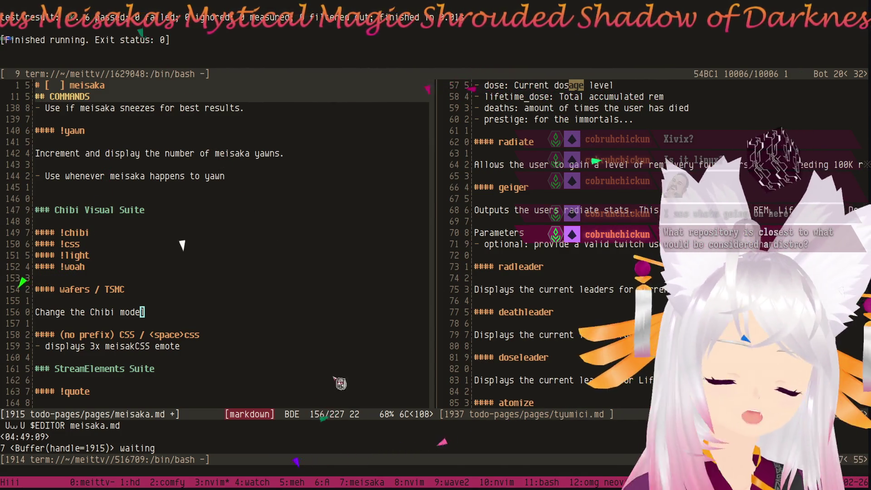
key(k)
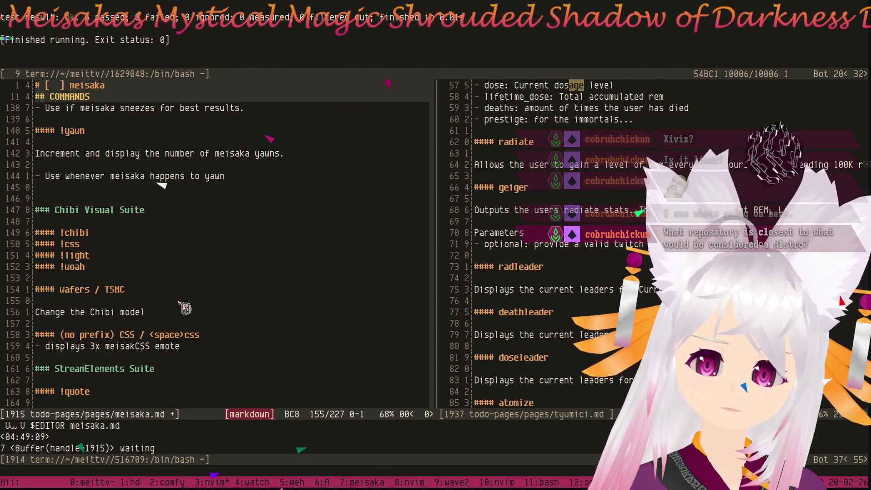
Join !css, !light and !woah onto the !chibi heading as '!chibi / !css / !light / !woah'.
key(j)
key(k)
key(k)
key(k)
key(k)
key(k)
key(k)
key(k)
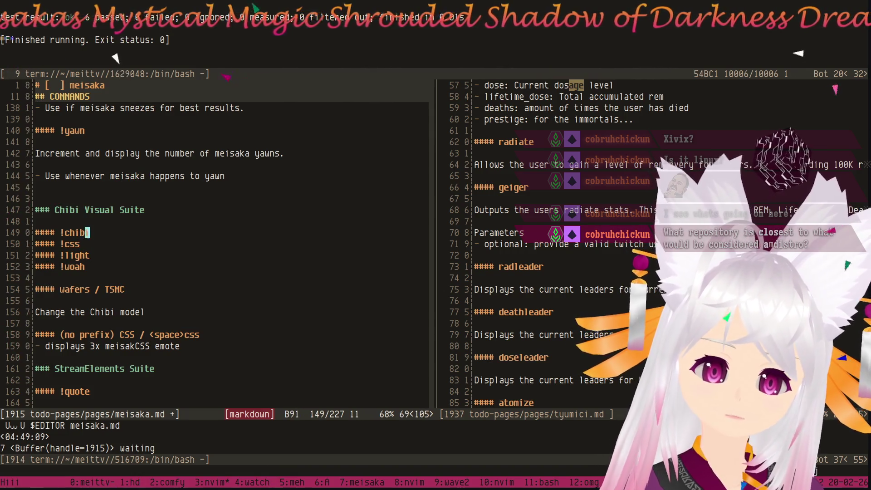
key(j)
key(j)
key(j)
key(j)
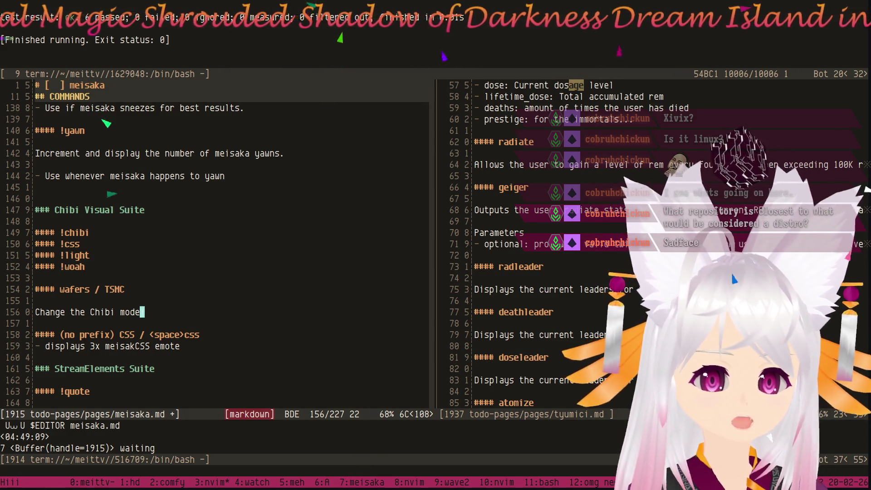
key(k)
key(k)
key(k)
key(k)
key(k)
key(k)
key(k)
text(A /)
key(Delete)
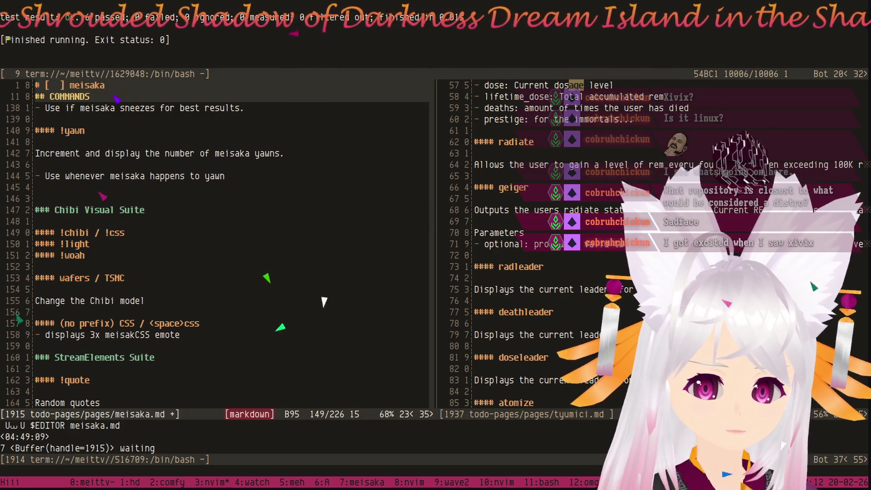
key(Delete)
key(Escape)
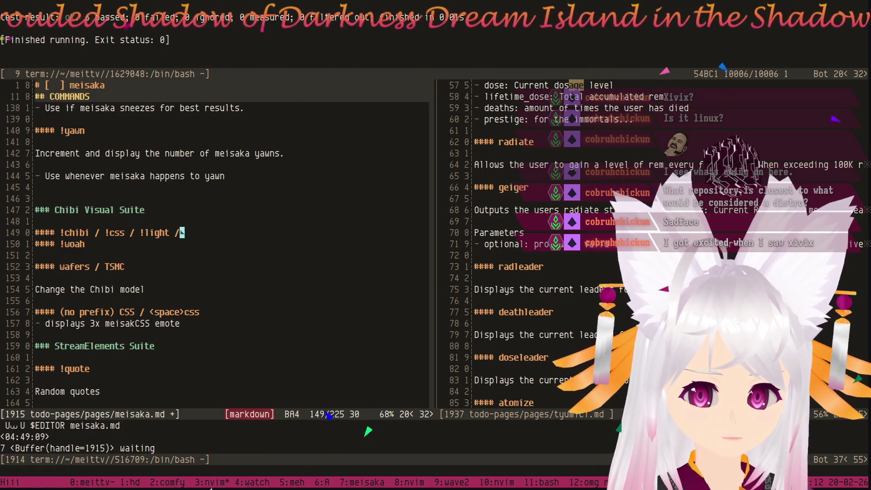
key(J)
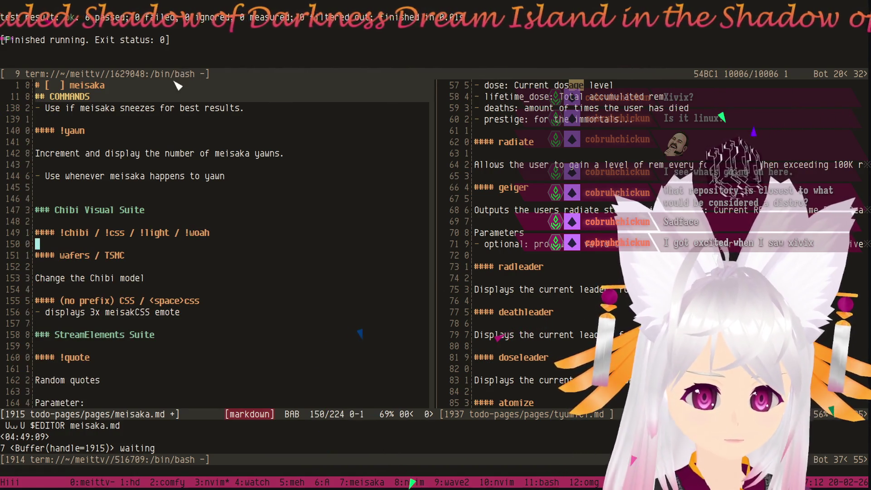
Paste 'Change the Chibi model' beneath the merged heading, spaced with blank lines.
key(y)
key(y)
key(k)
key(k)
key(k)
key(k)
key(p)
key(O)
key(Escape)
key(j)
key(j)
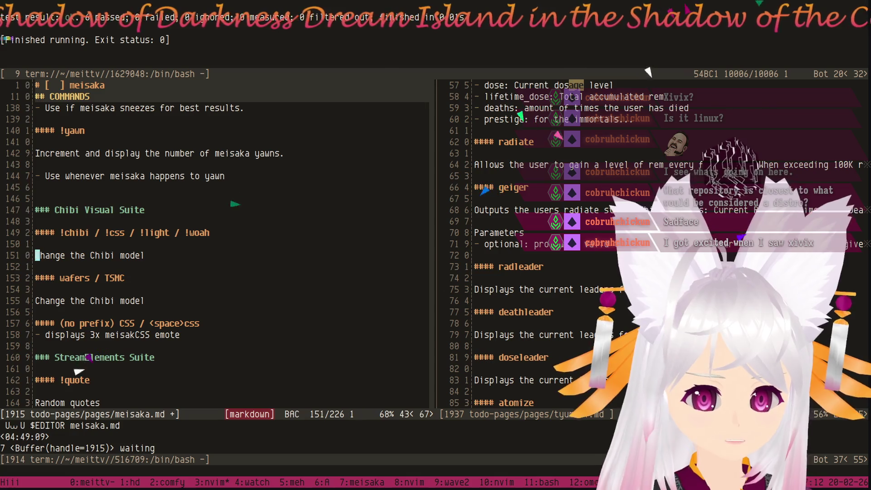
key(j)
key(j)
key(k)
key(k)
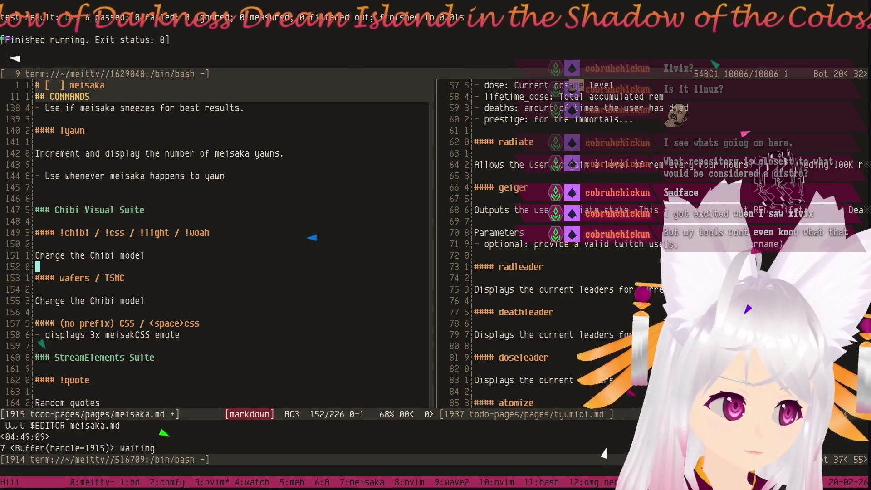
Extend the wafers / TSMC description with 'whenever either'.
key(j)
key(j)
key(j)
key(w)
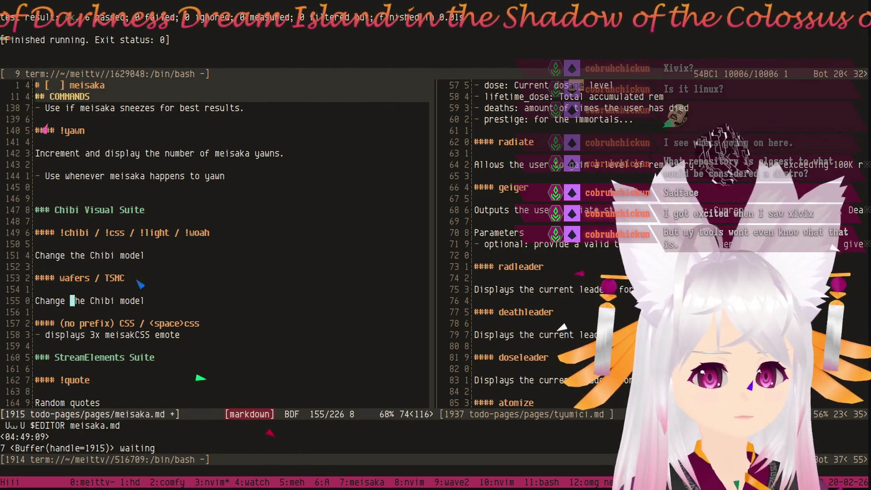
text(Awhenever wi)
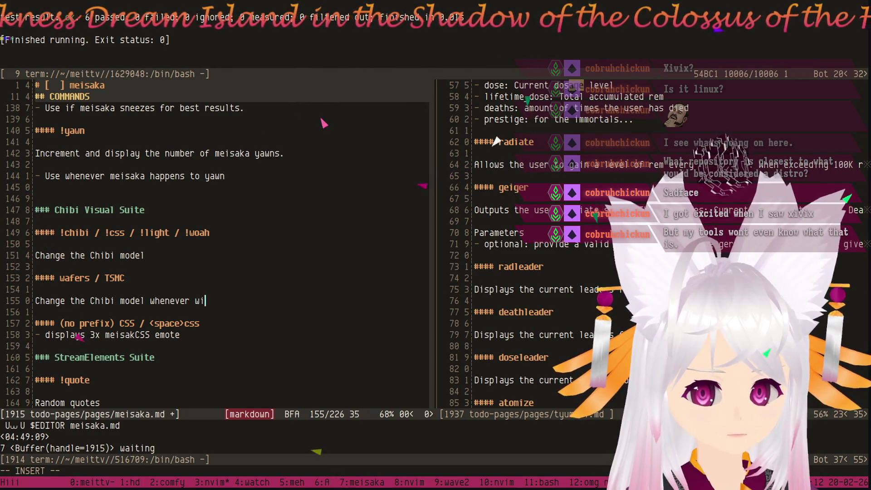
text(r)
key(Escape)
key(k)
key(k)
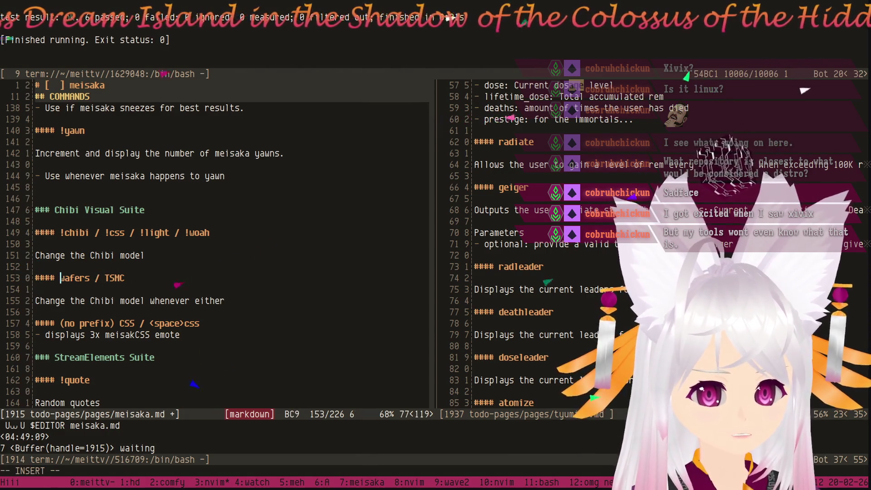
Label the wafers / TSMC heading with '(text match)' and resume at the end of its description.
key(Escape)
key(h)
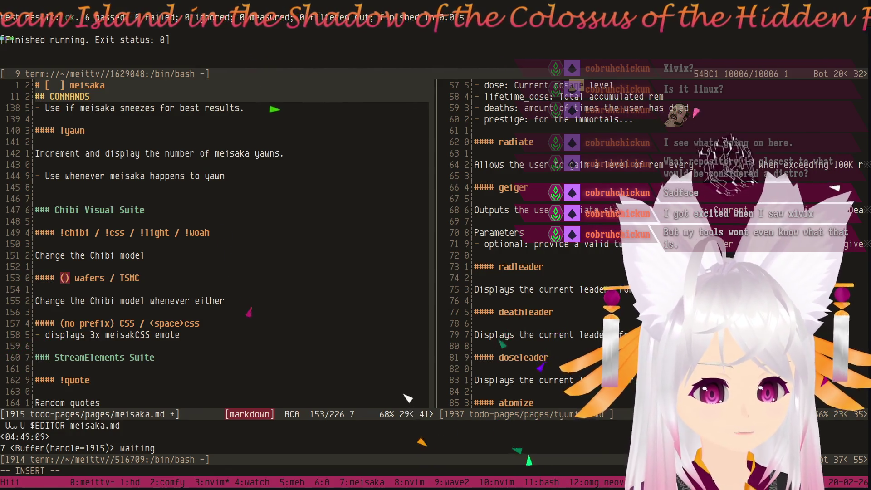
text(text match)
key(Escape)
key(j)
key(j)
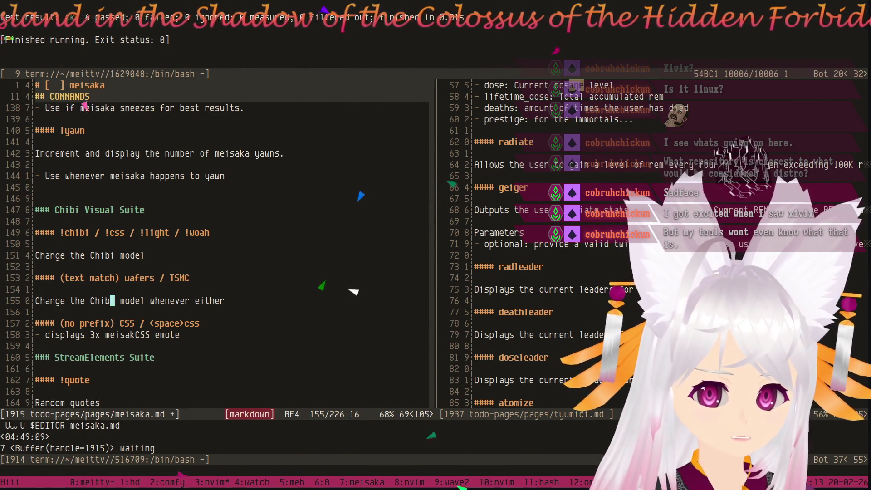
key(A)
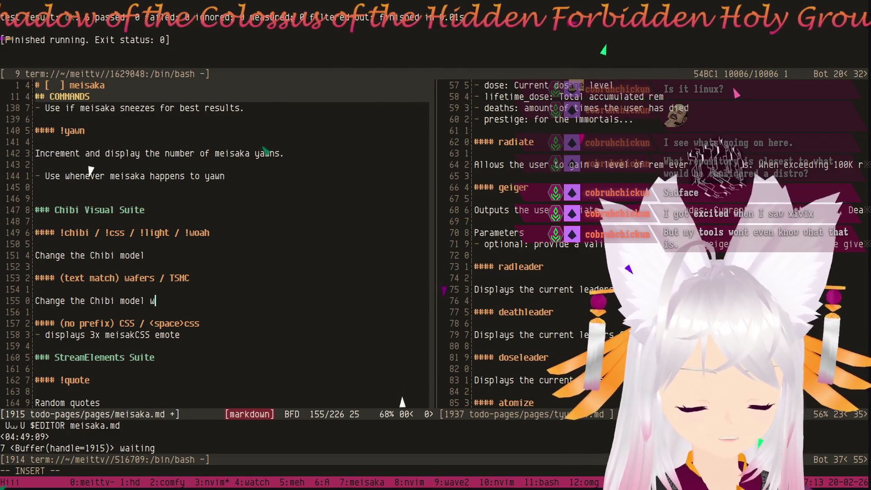
text(if either word occ)
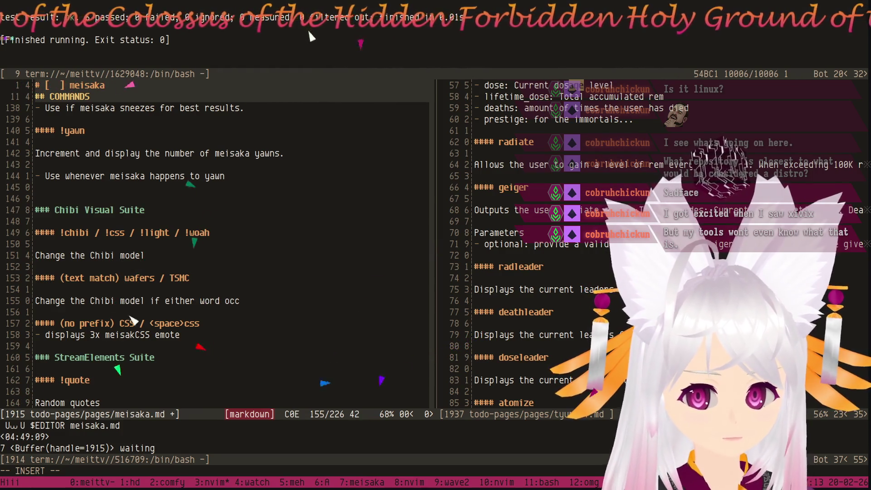
text(urs in a )
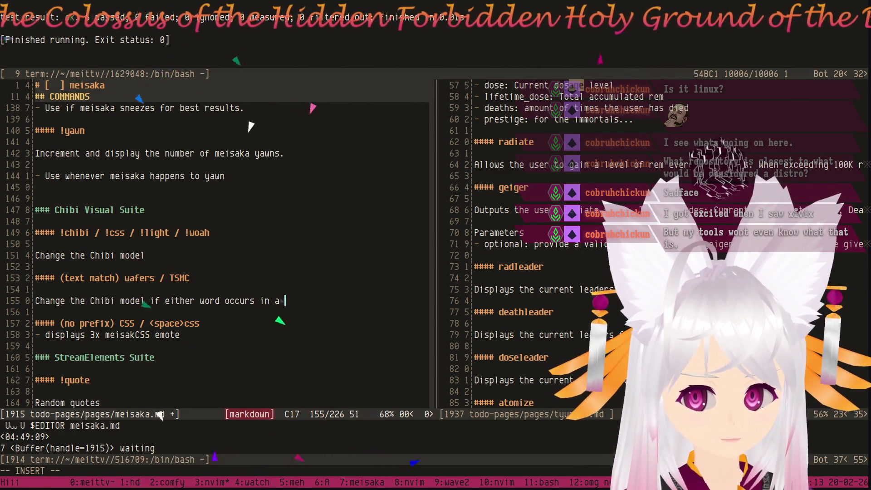
text(message)
Finish 'if either word occurs in a message' and begin the same condition on the CSS emote line.
key(j)
key(j)
key(j)
key(0)
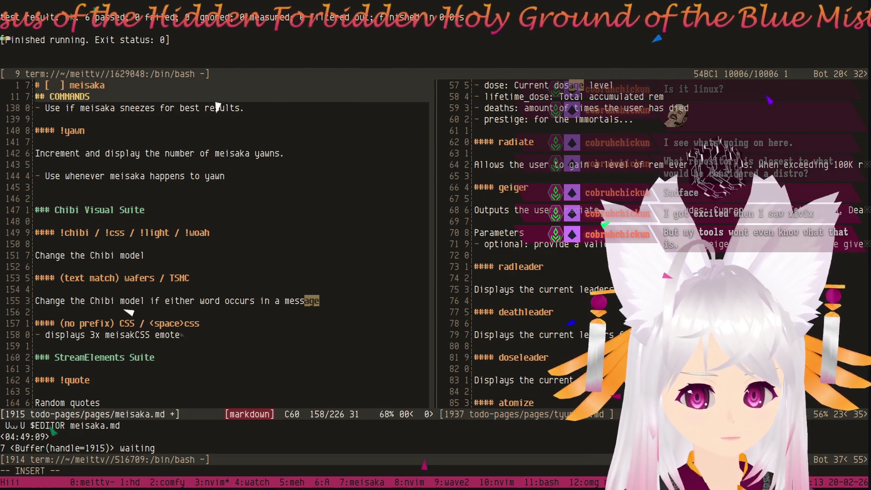
key(Tab)
text(if w)
key(BackSpace)
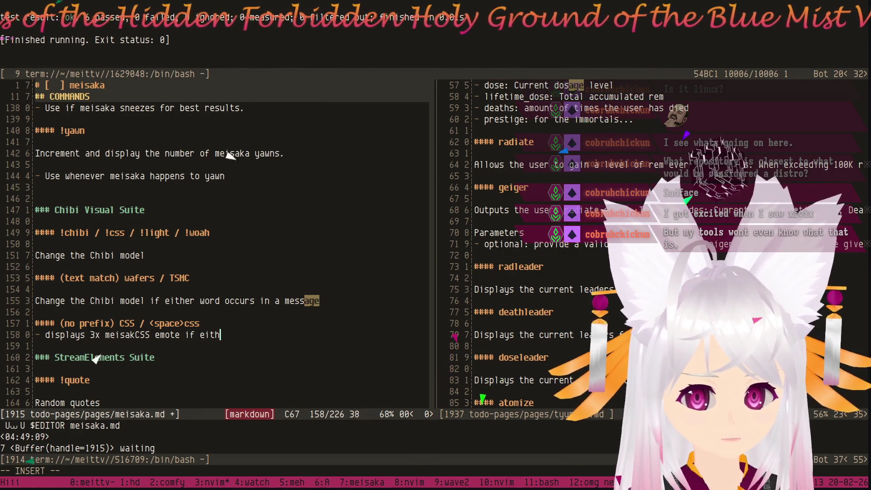
text(er word appears in a message)
Reword the CSS emote line so it triggers 'if CSS appears in a message' instead of 'either word'.
key(Escape)
key(0)
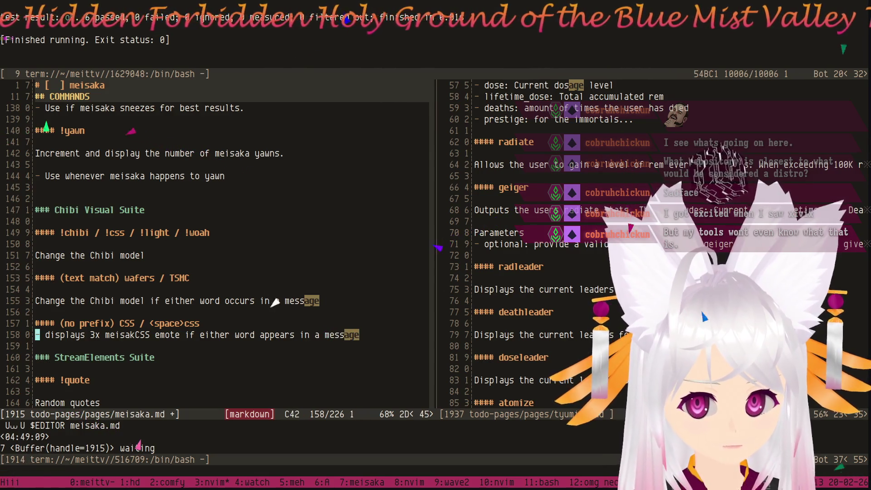
key(w)
key(w)
key(w)
key(w)
key(w)
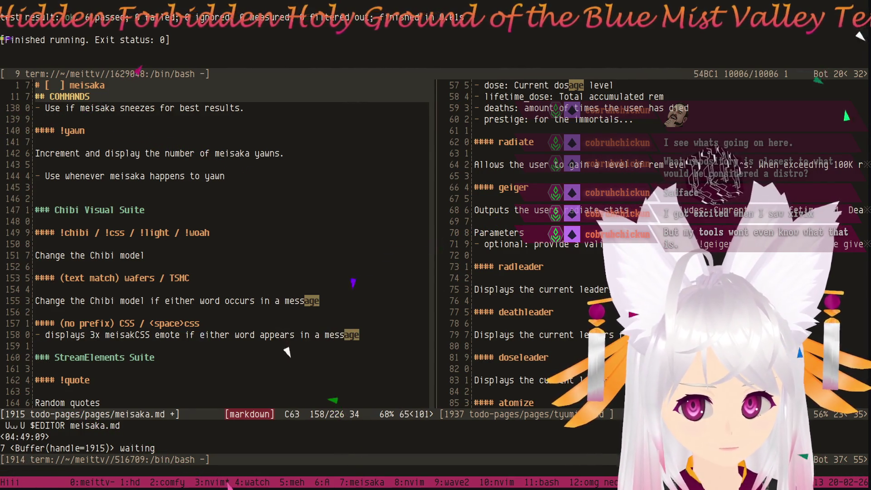
key(c)
key(w)
key(BackSpace)
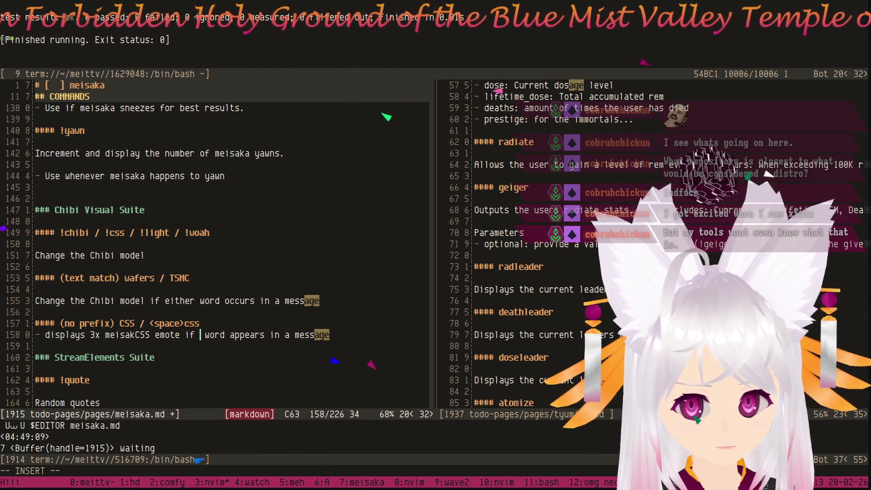
key(Escape)
key(v)
text(ecCSS)
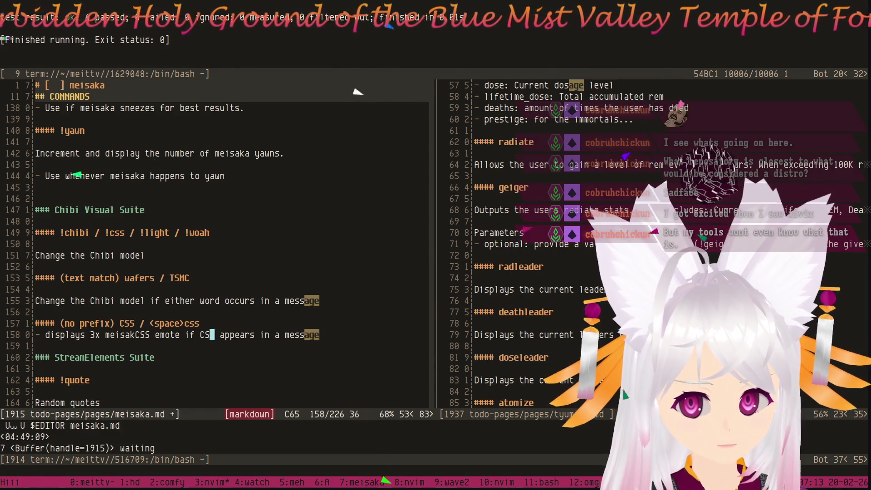
text(0)
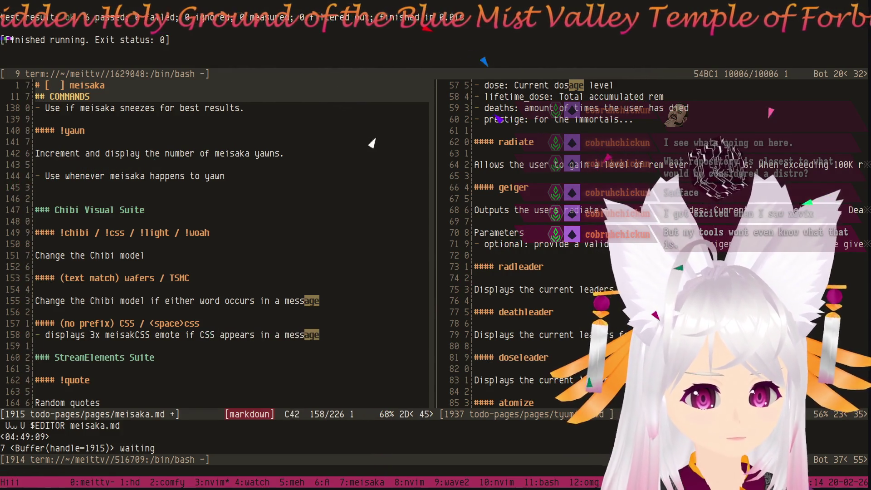
text(v)
Remove the leading list dash from the CSS emote line.
key(l)
key(l)
key(c)
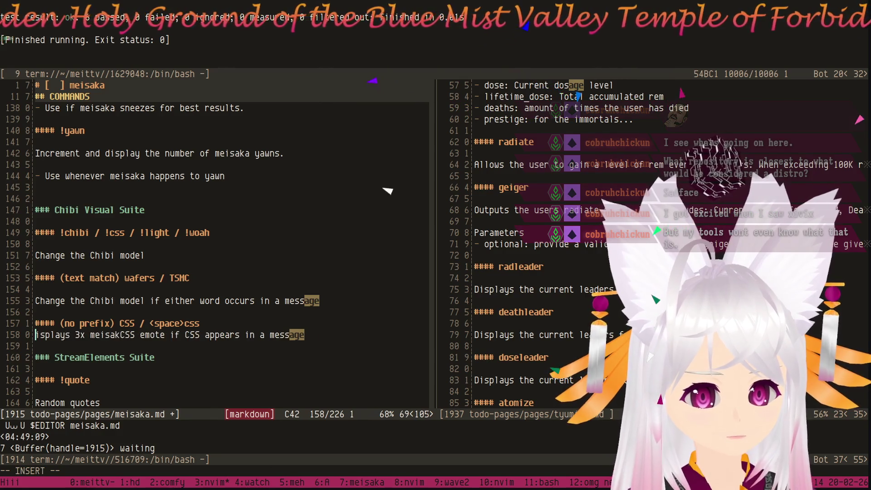
Capitalise 'Displays', set the line off with a blank line above, and save meisaka.md.
key(Return)
text(D)
key(Escape)
text(:w)
key(Return)
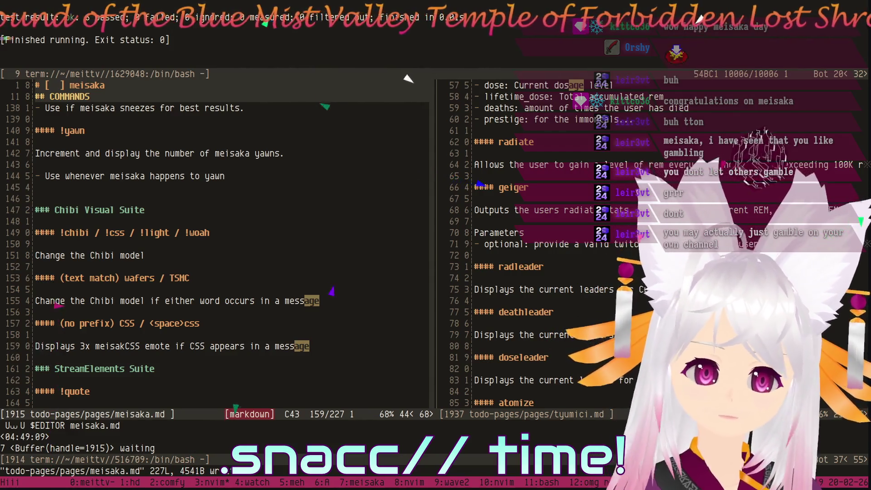
scroll(218, 238, up, 5)
scroll(218, 238, up, 1)
scroll(218, 238, up, 2)
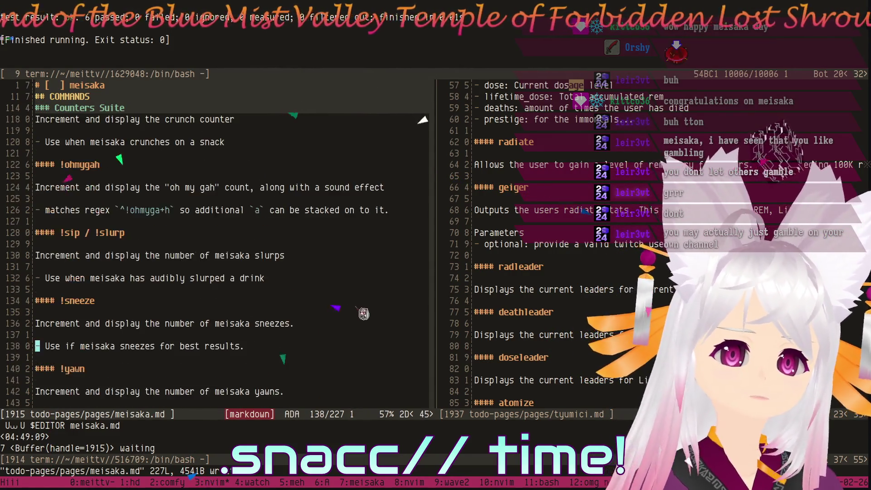
scroll(217, 238, up, 2)
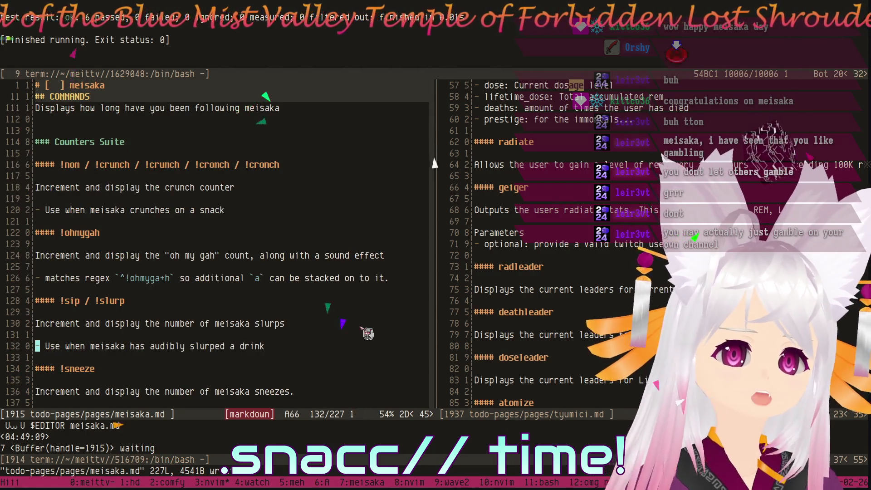
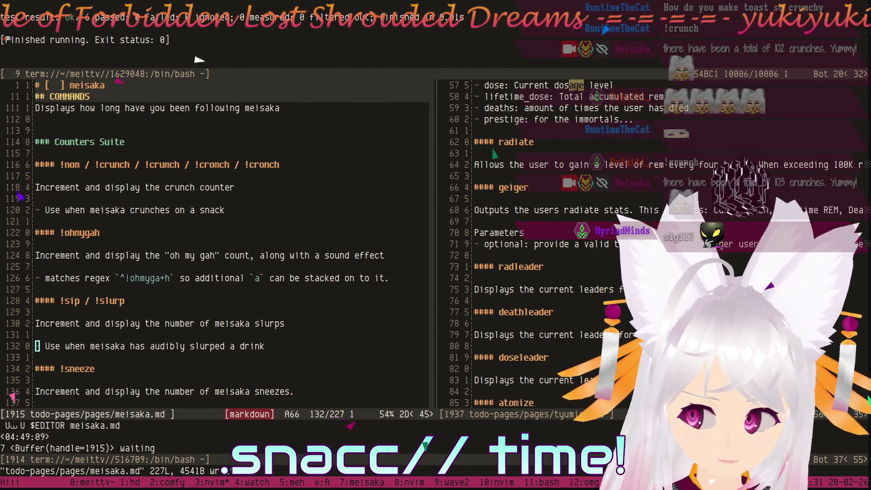
scroll(517, 238, up, 5)
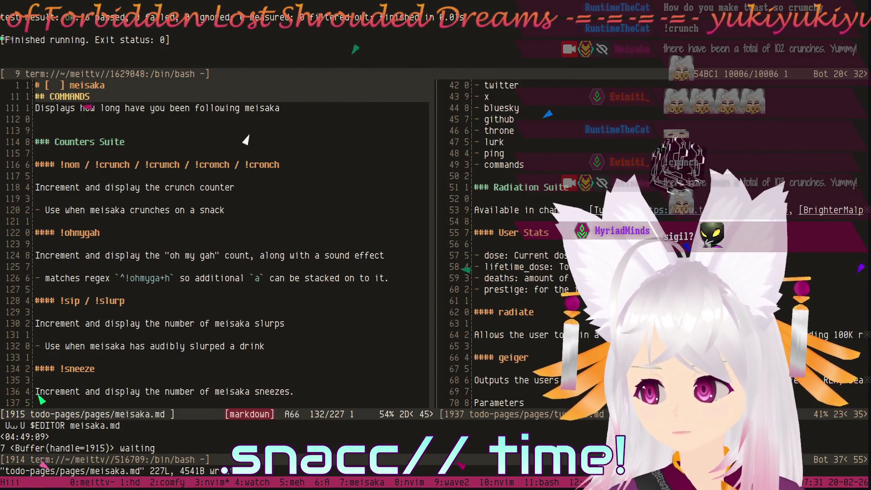
scroll(517, 272, up, 1)
scroll(517, 272, down, 6)
scroll(518, 272, down, 2)
scroll(517, 272, down, 2)
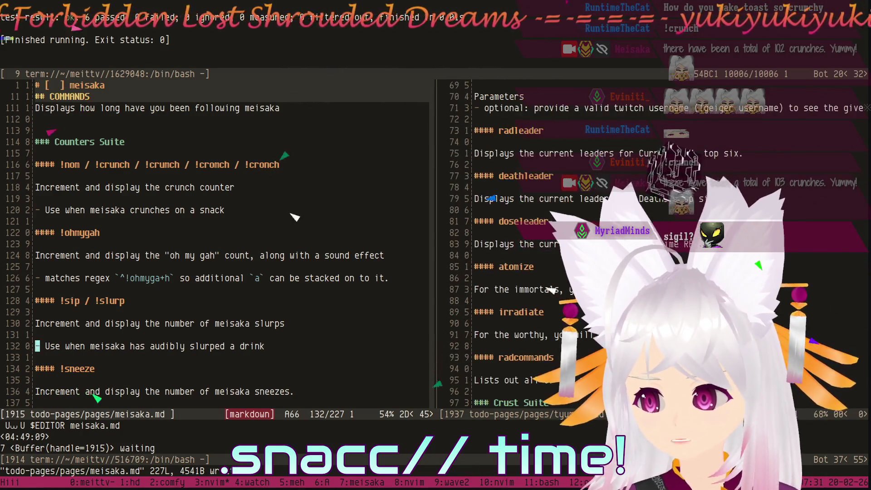
scroll(511, 290, down, 2)
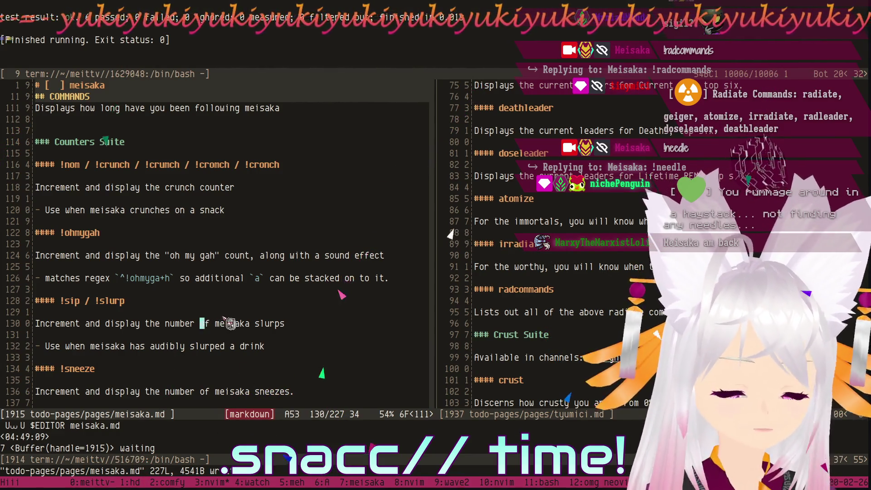
scroll(410, 221, up, 3)
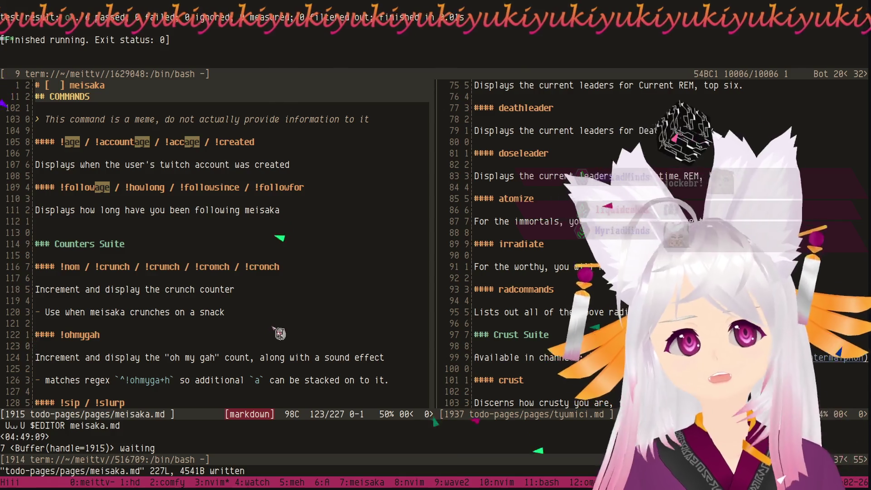
scroll(284, 314, down, 1)
scroll(285, 327, down, 4)
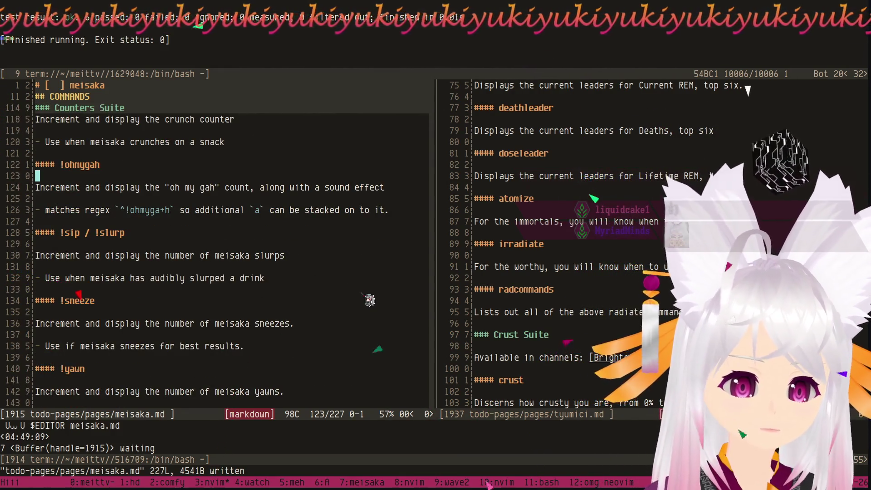
scroll(365, 301, down, 4)
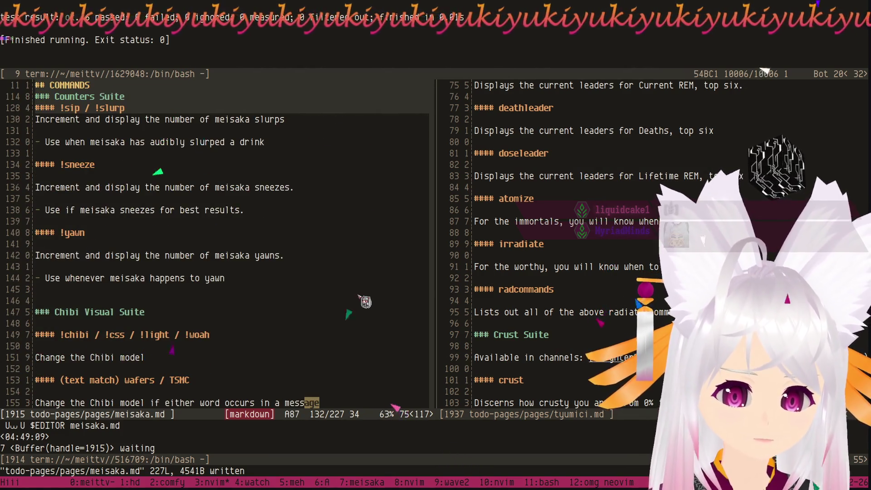
scroll(366, 302, down, 1)
scroll(366, 302, down, 3)
scroll(366, 301, down, 3)
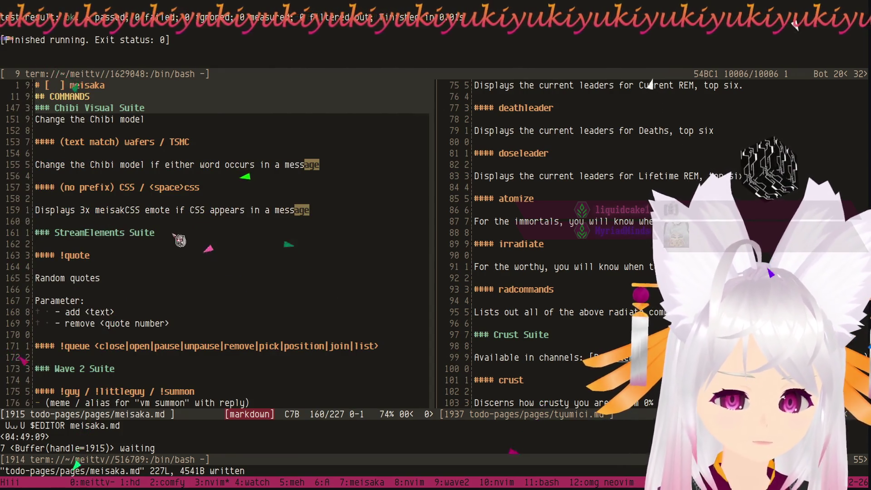
scroll(309, 244, down, 3)
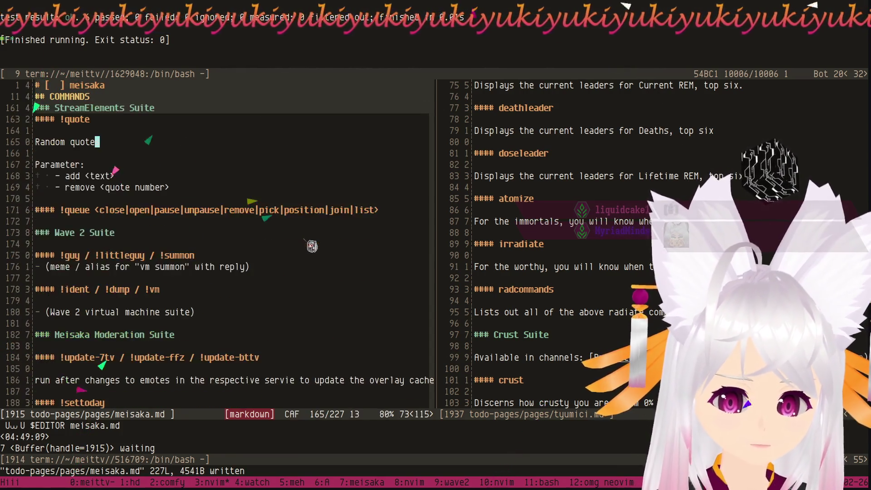
scroll(311, 245, up, 3)
Insert a blank line directly above the StreamElements Suite heading.
click(171, 192)
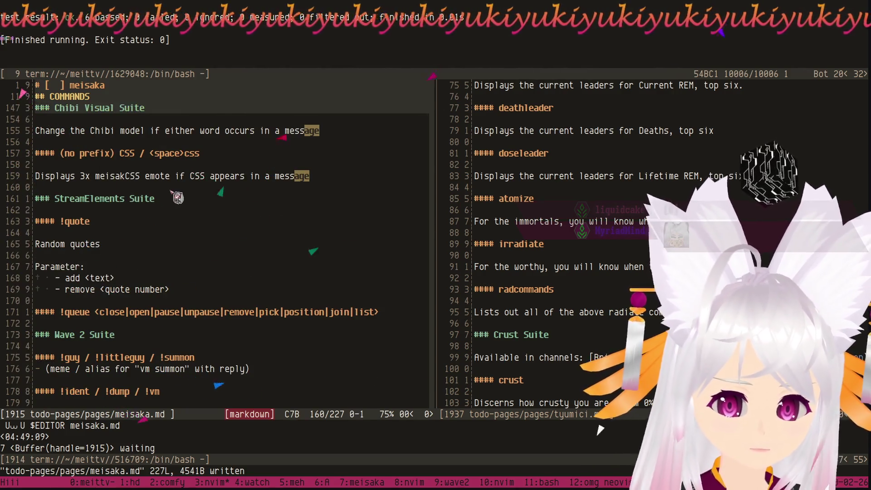
key(o)
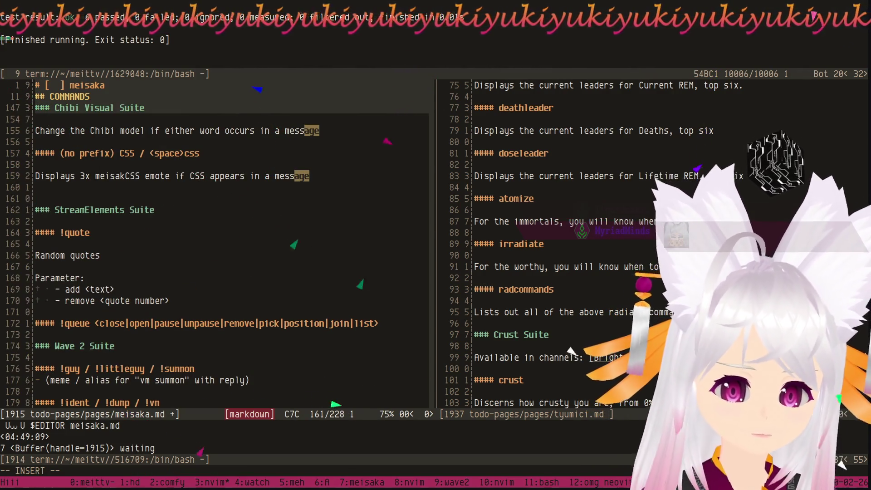
key(Escape)
scroll(195, 200, down, 5)
scroll(201, 206, down, 5)
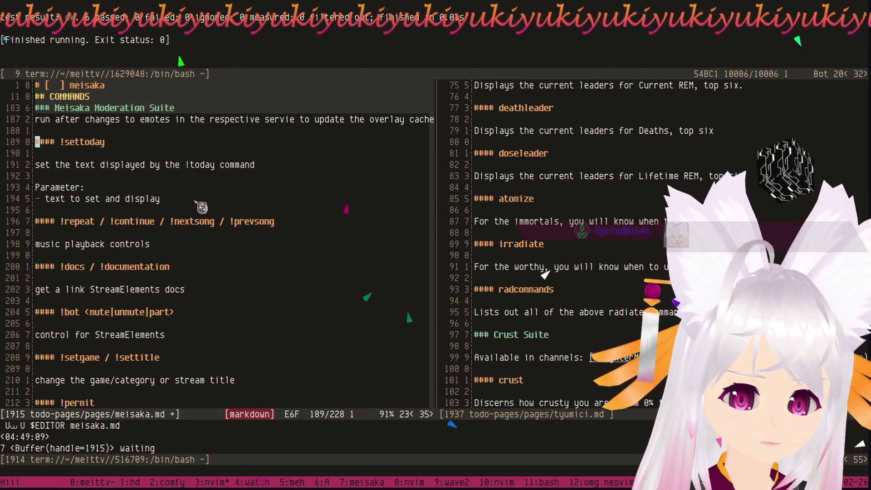
scroll(202, 206, up, 2)
scroll(209, 210, up, 1)
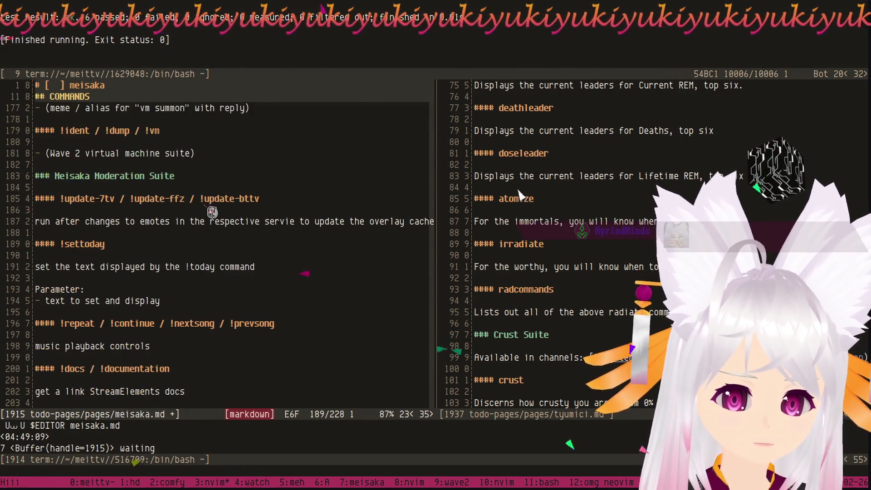
scroll(213, 213, up, 2)
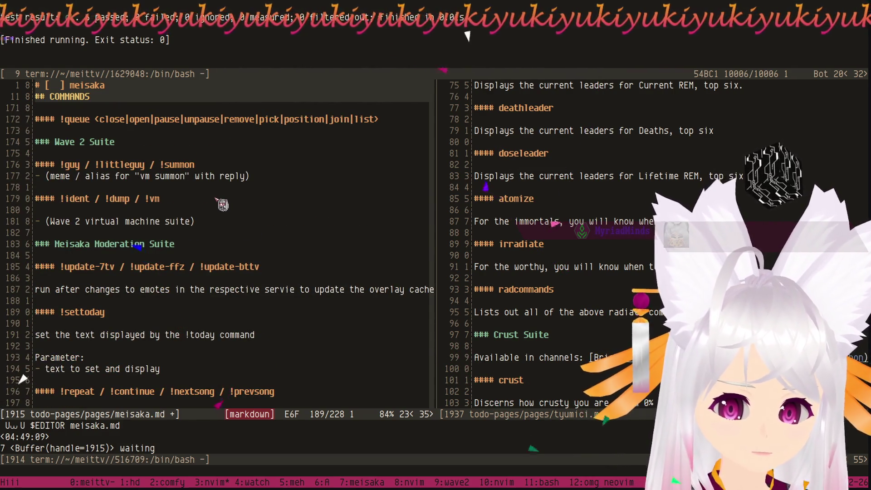
scroll(225, 204, up, 4)
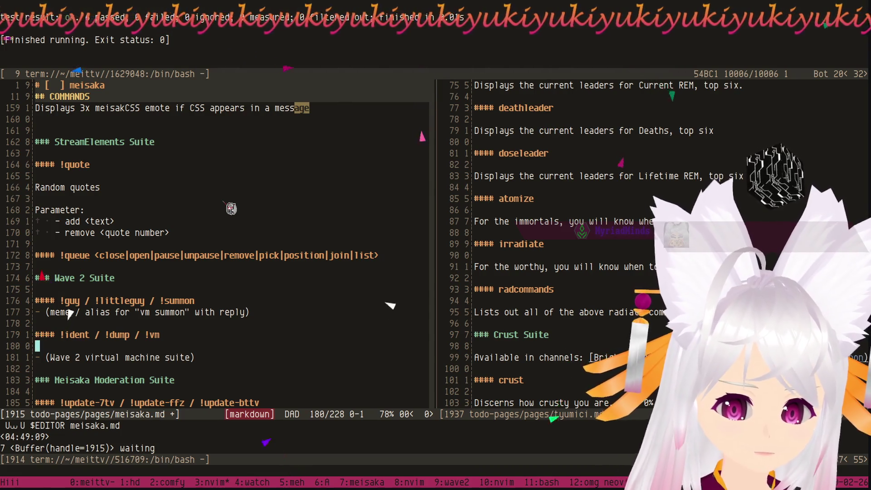
Cut the StreamElements Suite section (heading through !queue) and put it after the Wave 2 Suite.
click(96, 258)
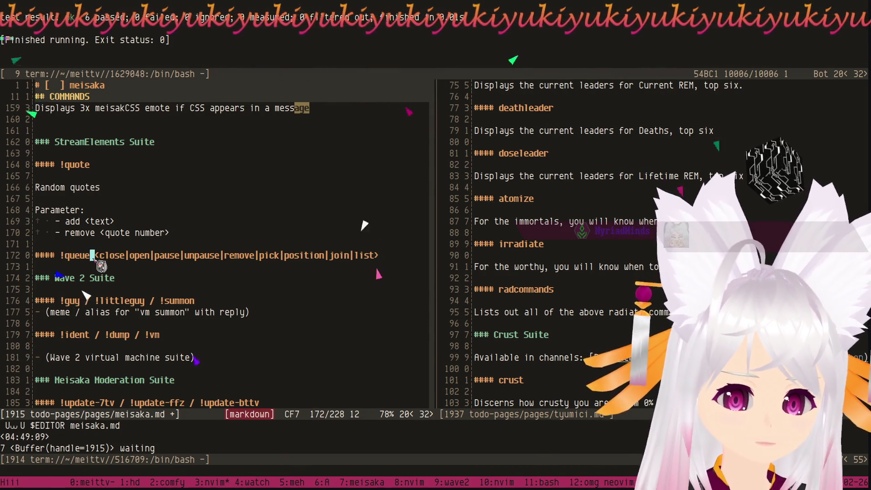
key(shift+v)
key(j)
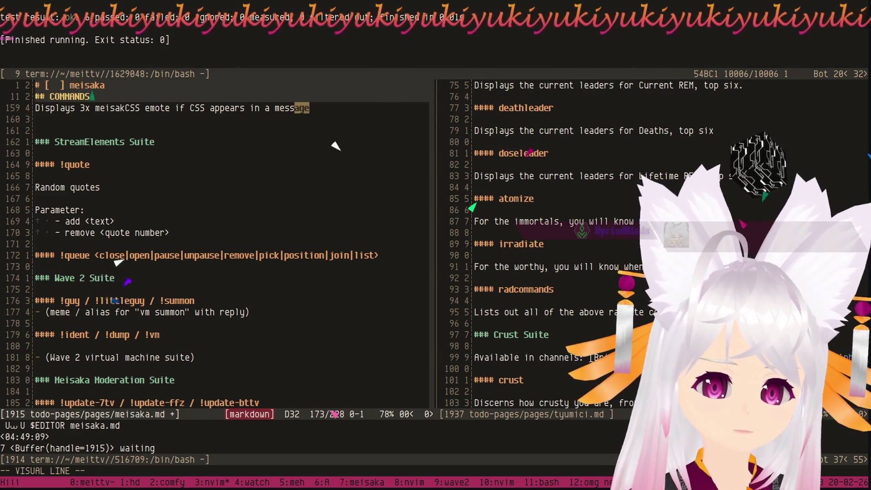
key(k)
key(k)
key(k)
key(k)
key(k)
key(k)
key(k)
key(k)
key(d)
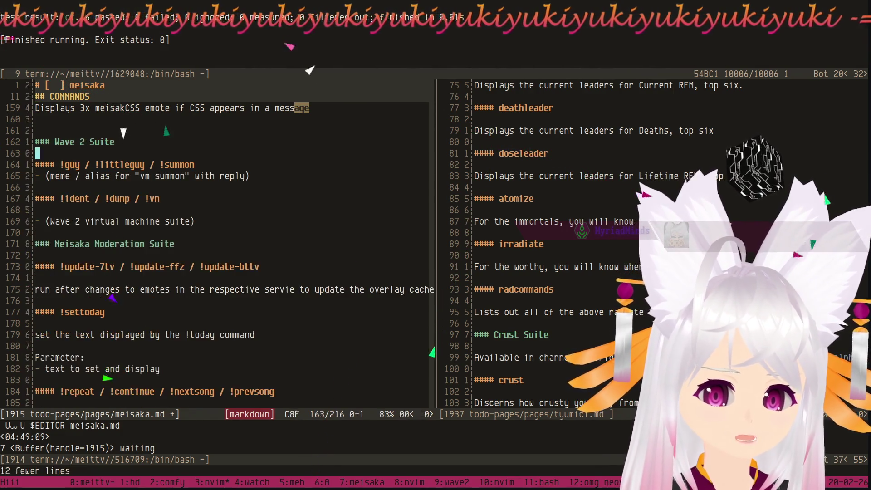
key(u)
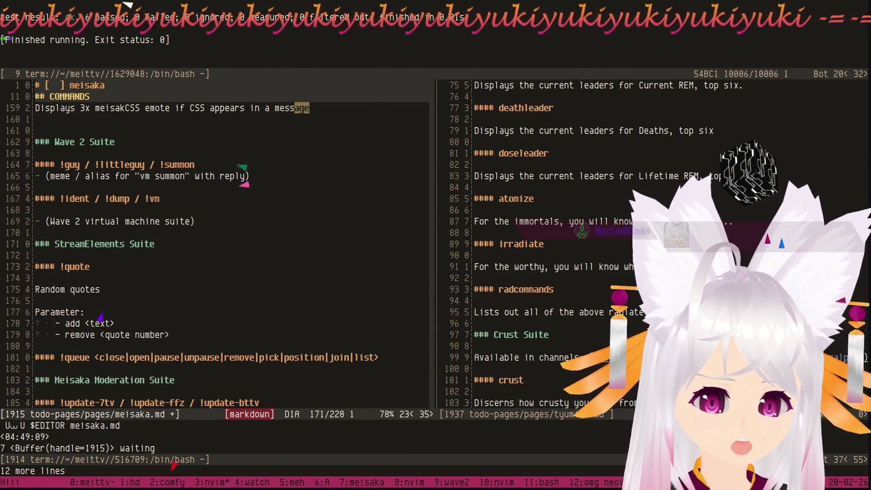
Delete the COMMAND DESCRIPTION template placeholder lines before the Interactions section.
key(ctrl+d)
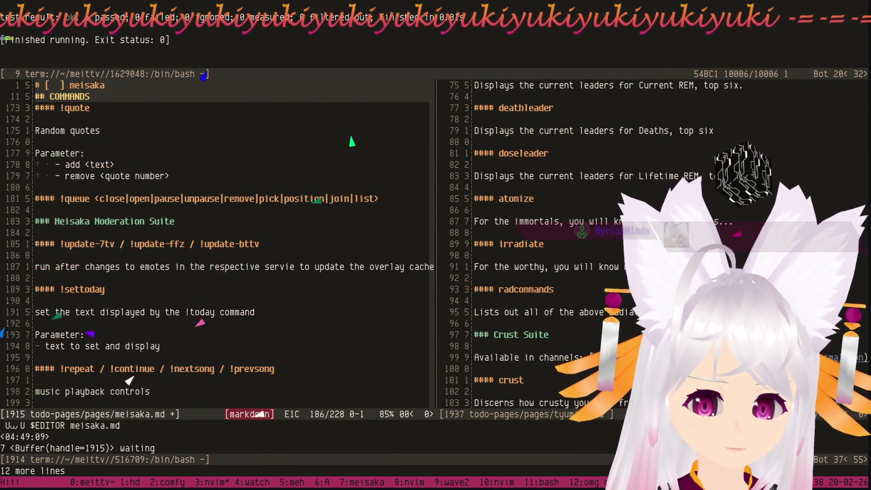
key(ctrl+d)
key(ctrl+d)
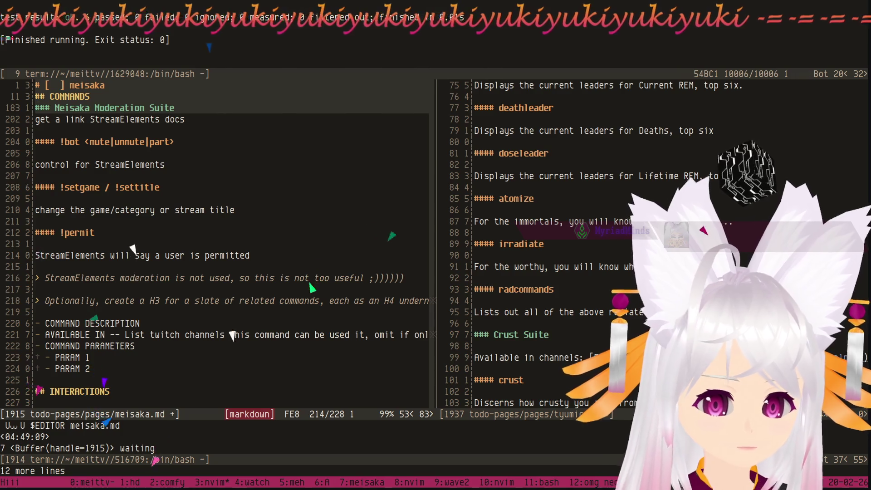
key(j)
key(j)
key(j)
key(j)
key(j)
key(j)
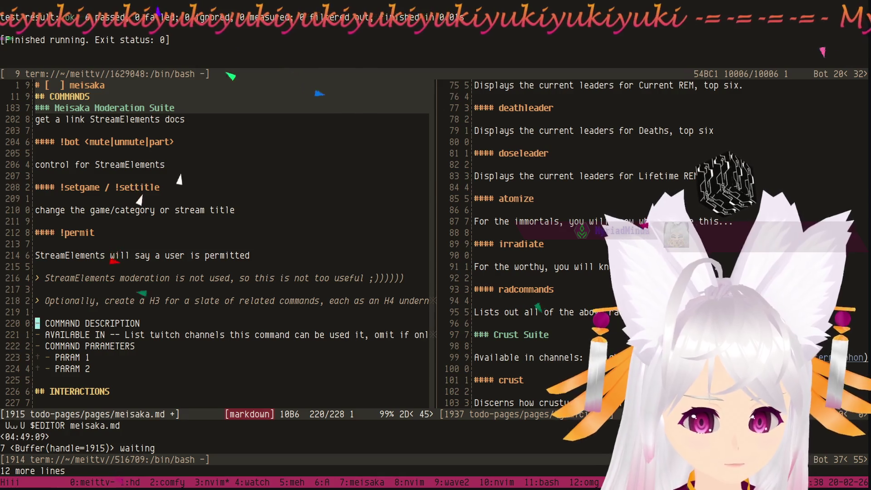
key(shift+v)
key(j)
key(j)
key(j)
key(j)
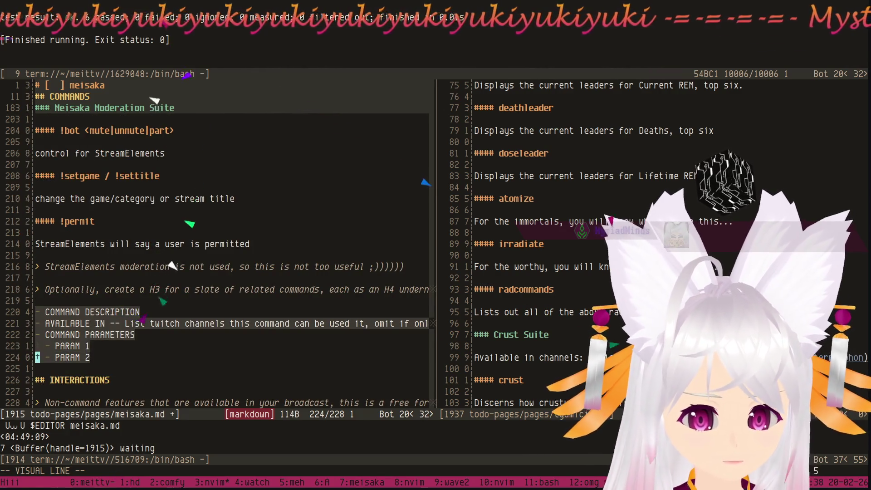
key(d)
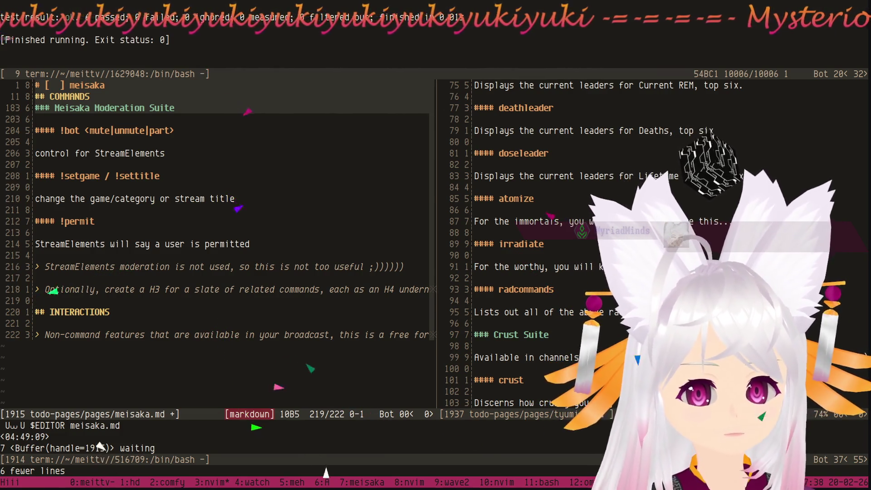
Cut the wafers / TSMC and CSS text-match entries out of the Chibi Visual Suite.
key(ctrl+u)
key(ctrl+u)
key(ctrl+u)
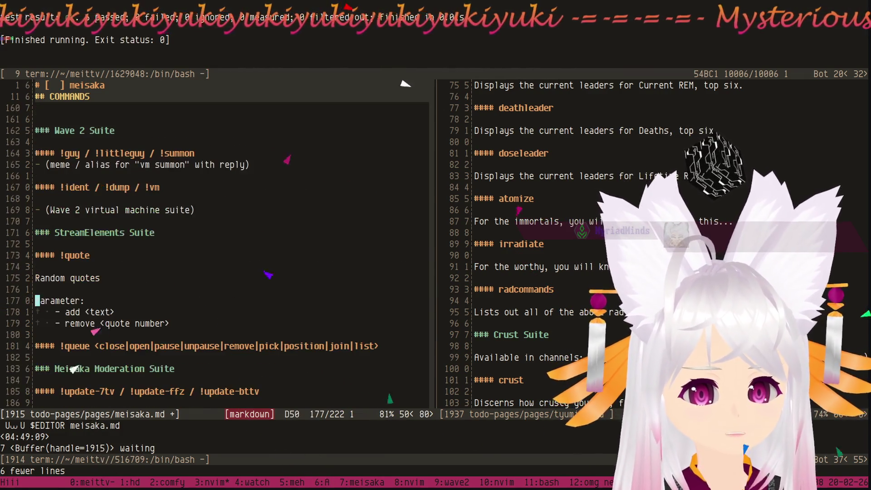
key(ctrl+u)
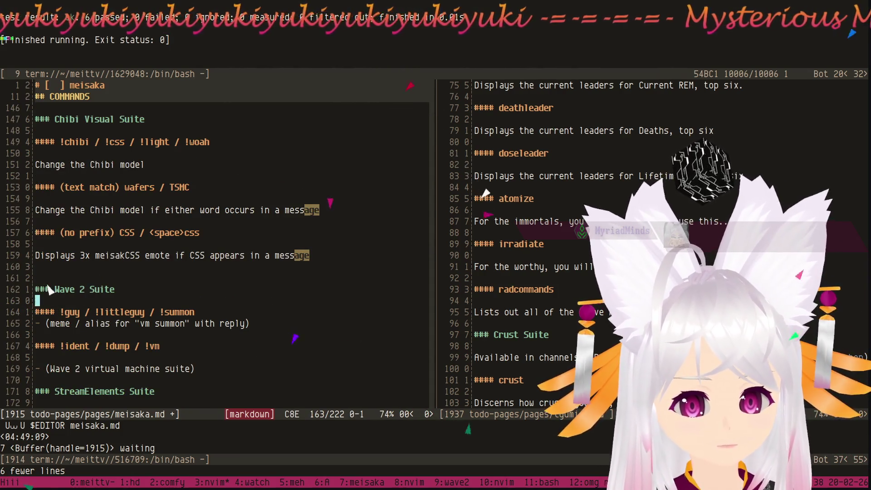
key(ctrl+u)
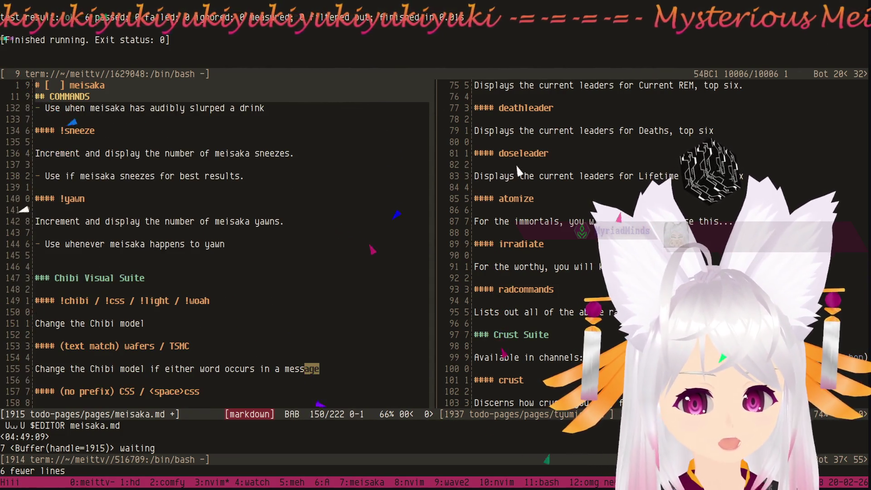
key(j)
key(j)
key(j)
key(j)
key(j)
key(j)
key(7)
key(k)
key(shift+v)
key(j)
key(j)
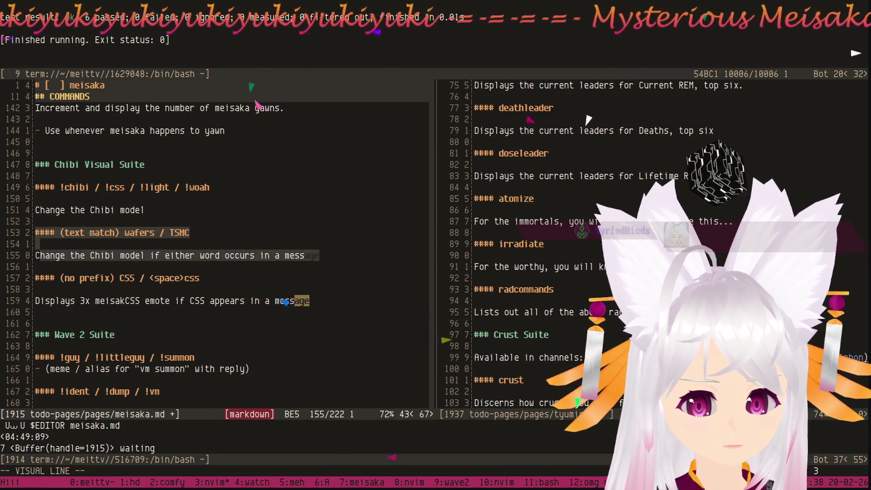
key(j)
key(j)
key(j)
key(j)
key(j)
key(j)
key(d)
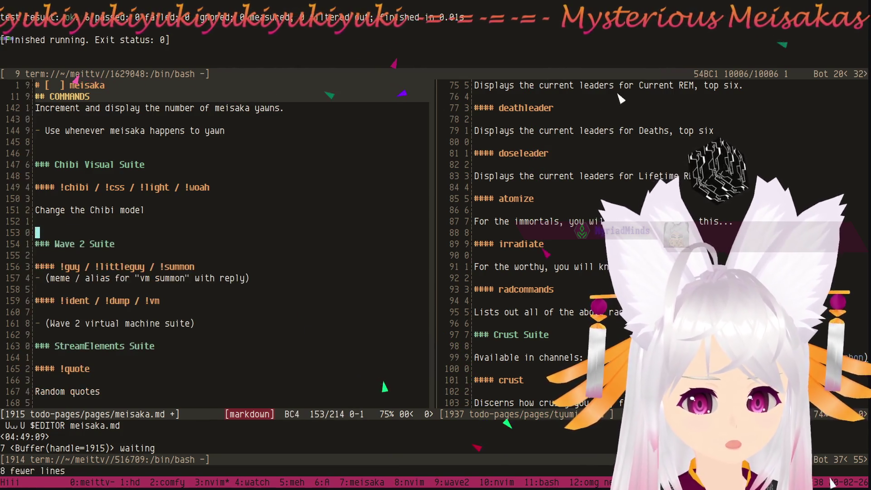
key(j)
key(j)
key(j)
Paste those entries below the ## INTERACTIONS heading and return to the commands list.
key(j)
key(j)
key(j)
key(k)
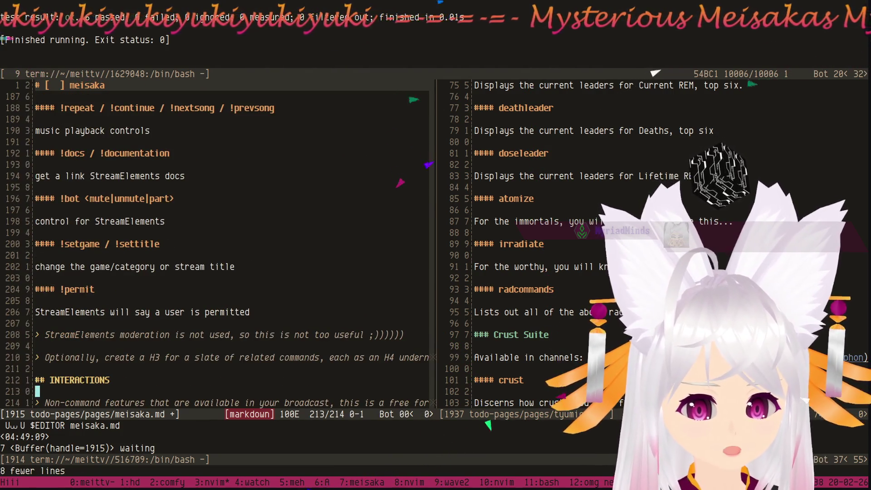
key(p)
key(j)
key(j)
key(j)
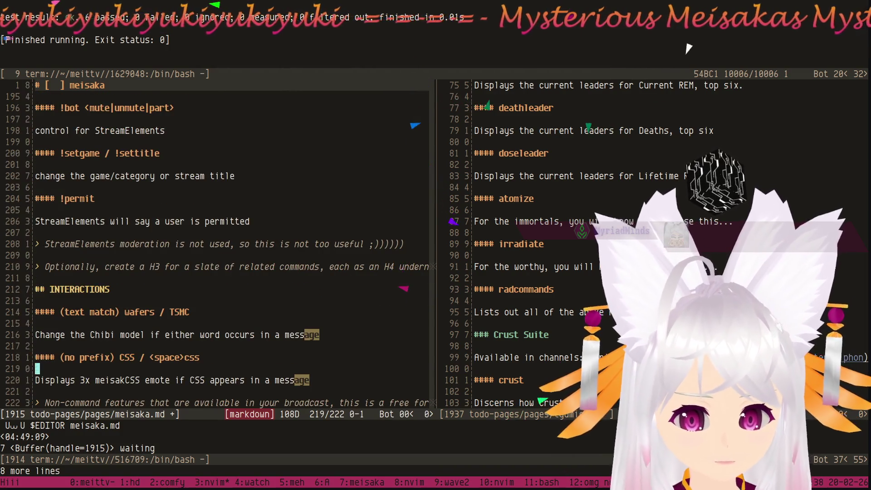
key(ctrl+u)
key(ctrl+u)
key(ctrl+u)
key(ctrl+u)
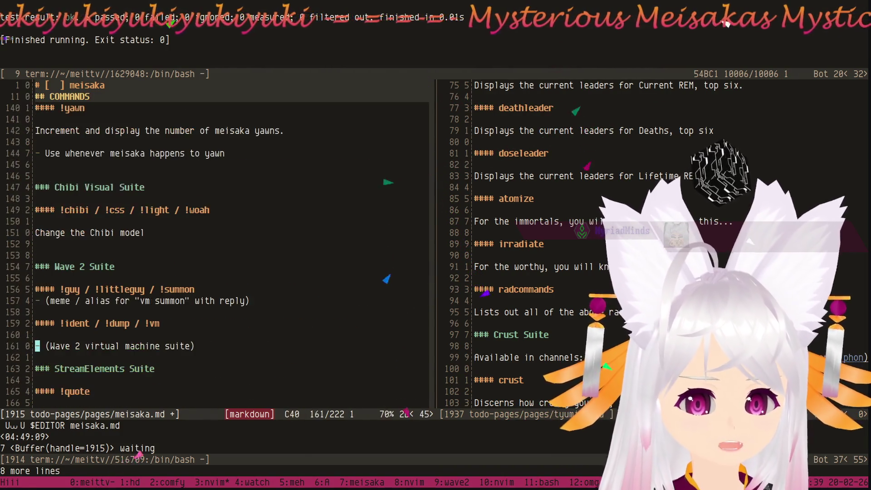
key(ctrl+u)
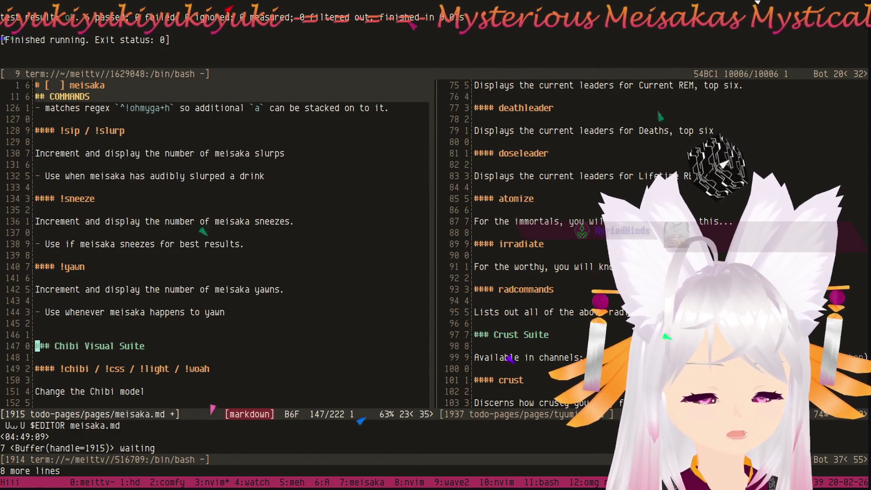
Cut the whole Chibi Visual Suite block with its !chibi / !css / !light / !woah entry.
key(ctrl+d)
key(k)
key(8)
key(k)
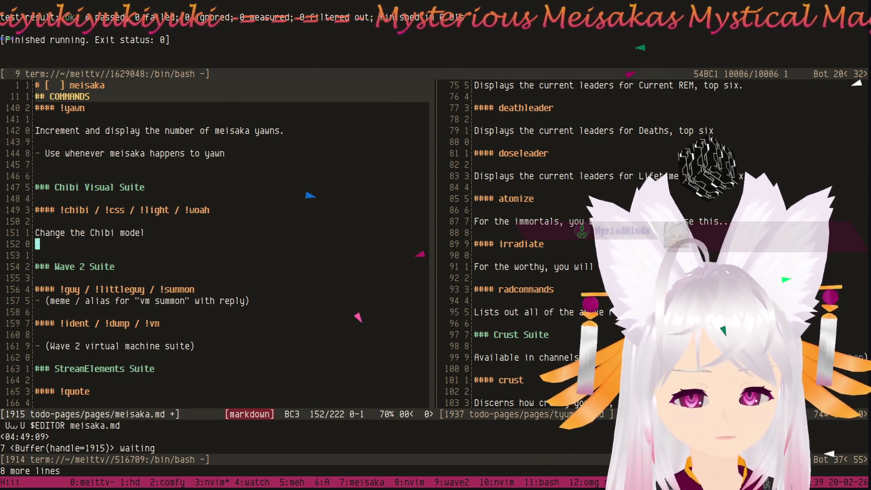
key(k)
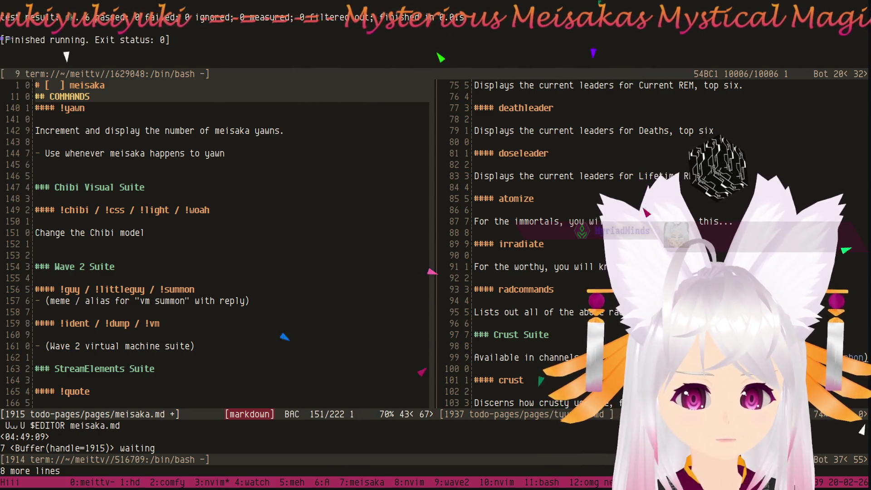
key(k)
key(k)
key(k)
key(j)
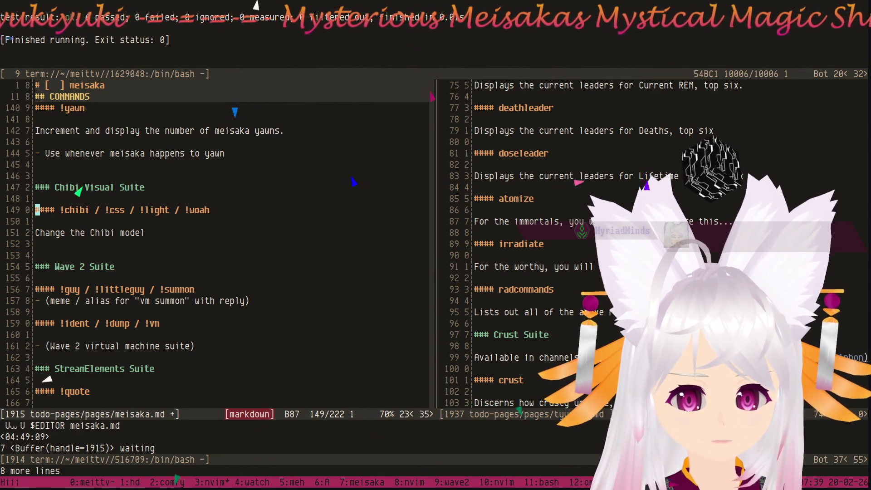
key(k)
key(k)
key(k)
key(k)
key(k)
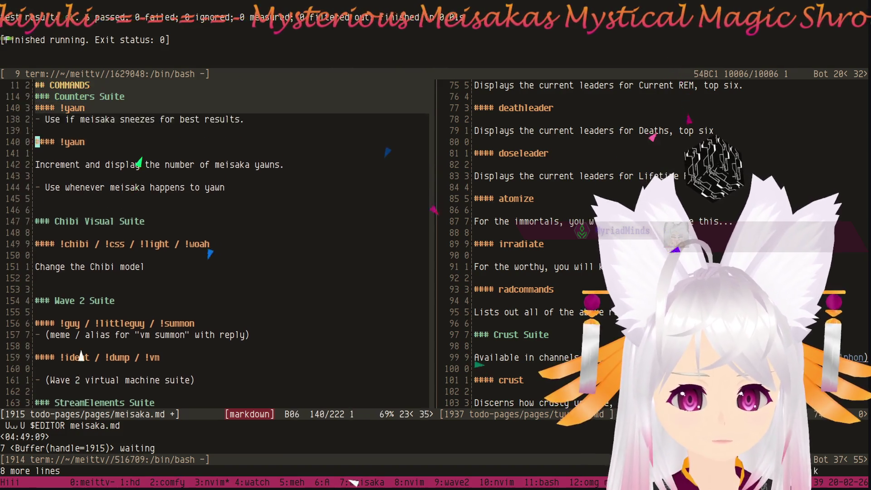
key(k)
key(k)
key(k)
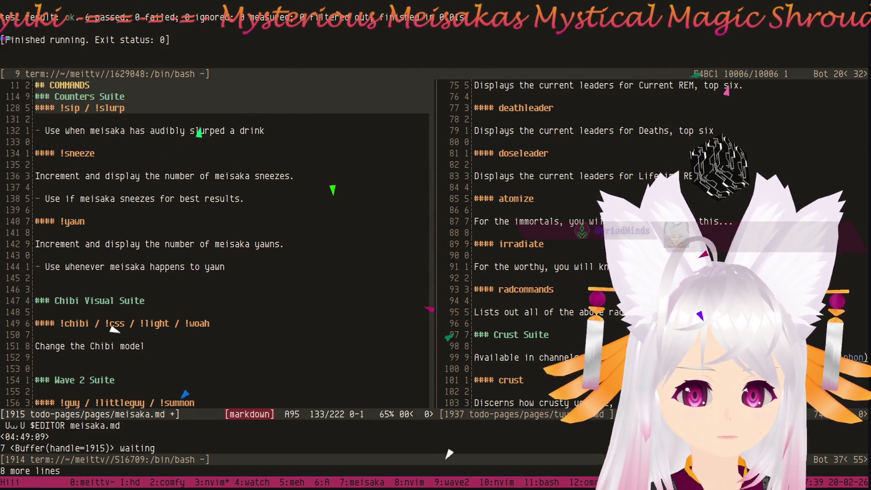
key(j)
key(j)
key(j)
key(j)
key(j)
key(k)
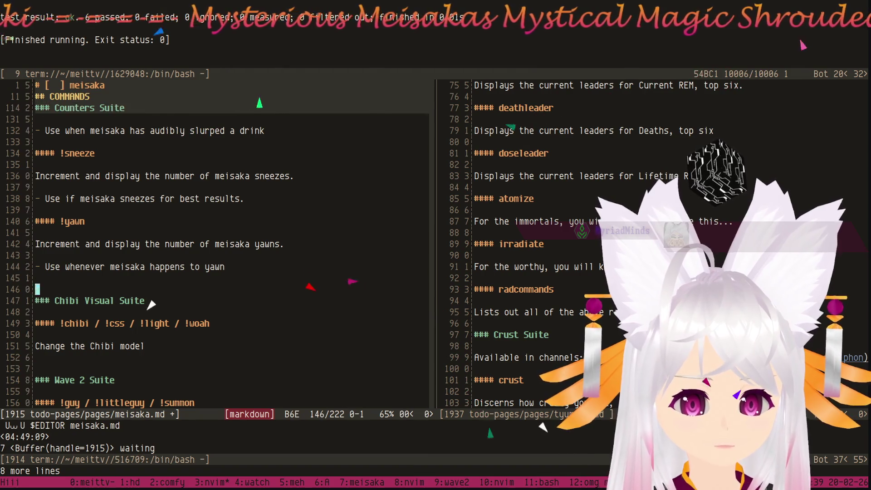
key(j)
key(shift+v)
key(j)
key(j)
key(j)
key(j)
key(j)
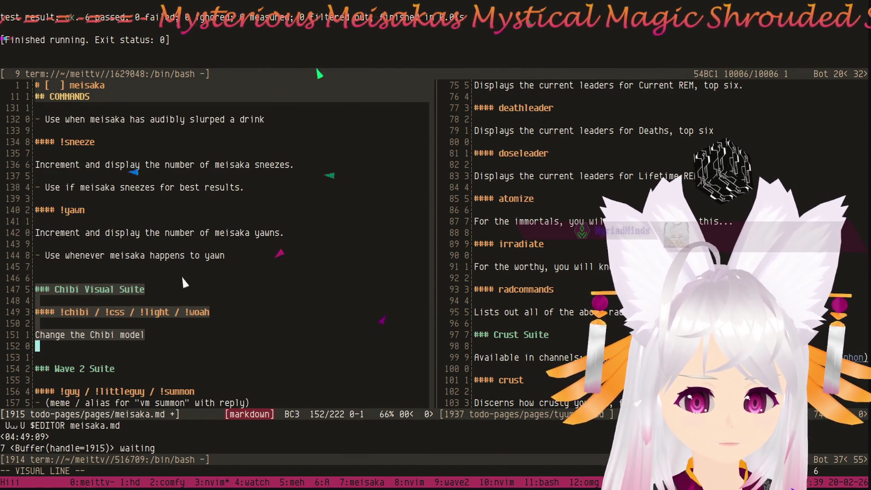
key(d)
Paste the block after !followage in the Informational Suite and delete its heading and extra blank line.
key(k)
key(k)
key(k)
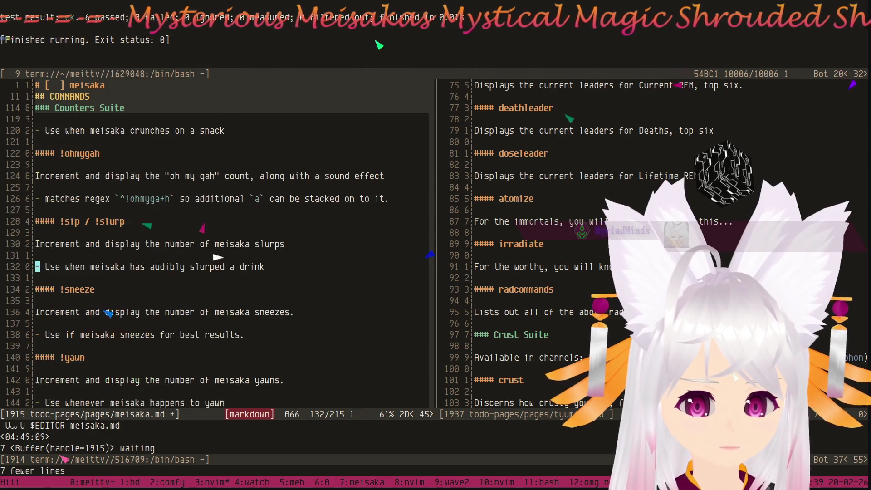
key(k)
key(k)
key(k)
key(k)
key(k)
key(k)
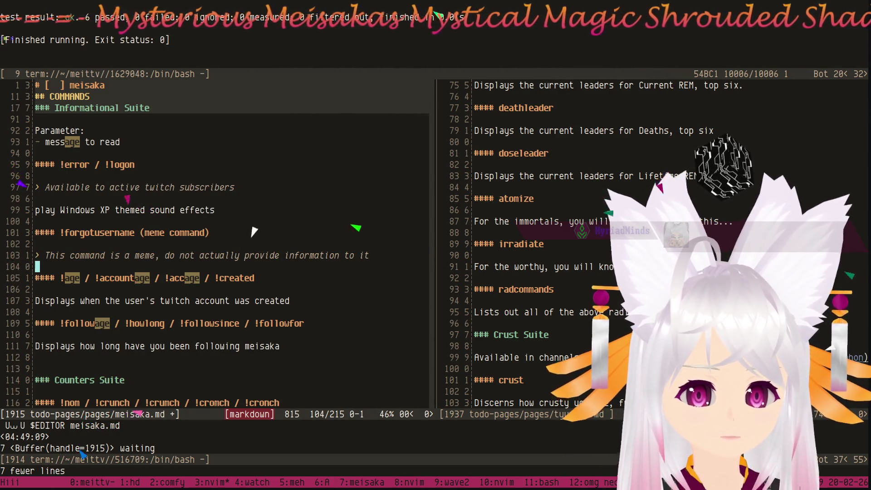
key(j)
key(j)
key(j)
key(k)
key(k)
key(k)
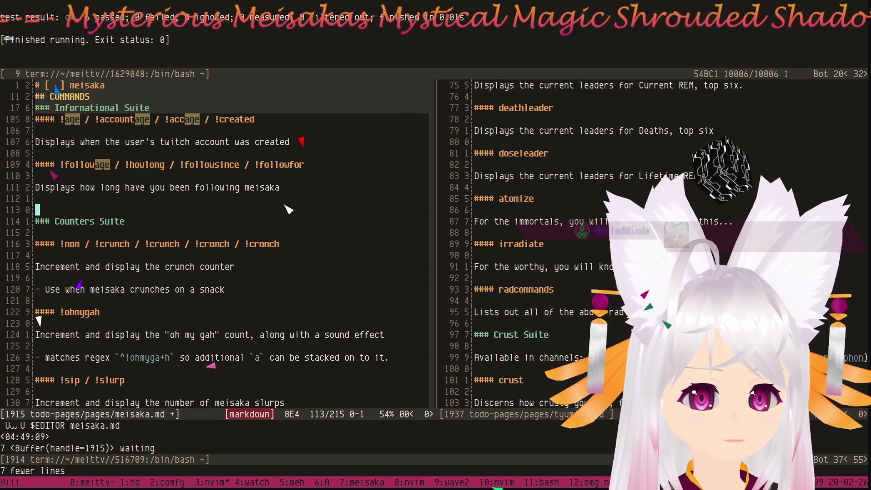
key(p)
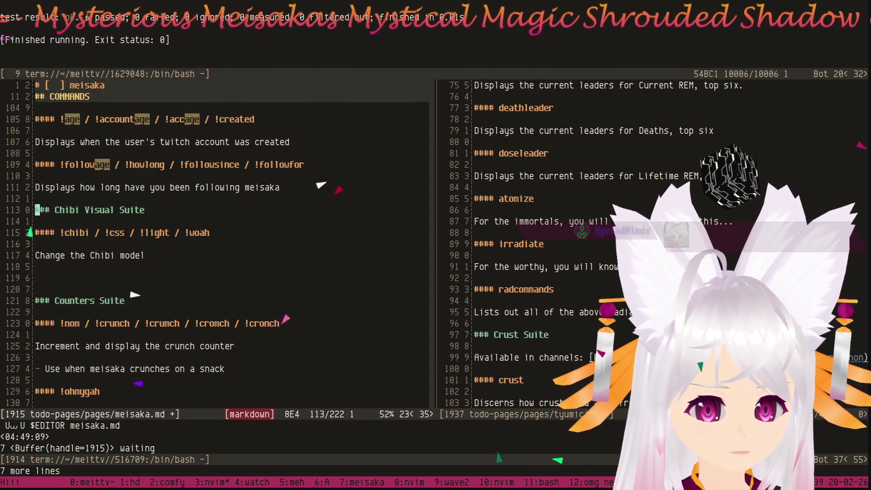
key(d)
key(d)
key(d)
key(d)
key(k)
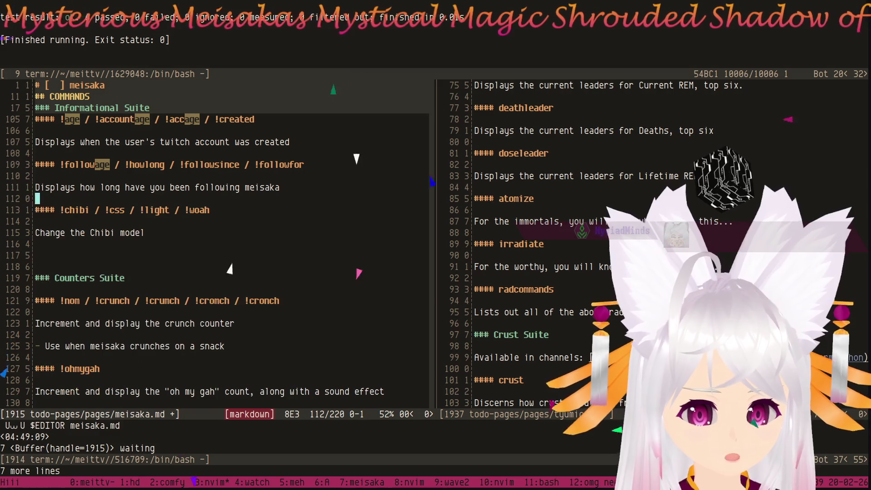
key(ctrl+u)
key(ctrl+u)
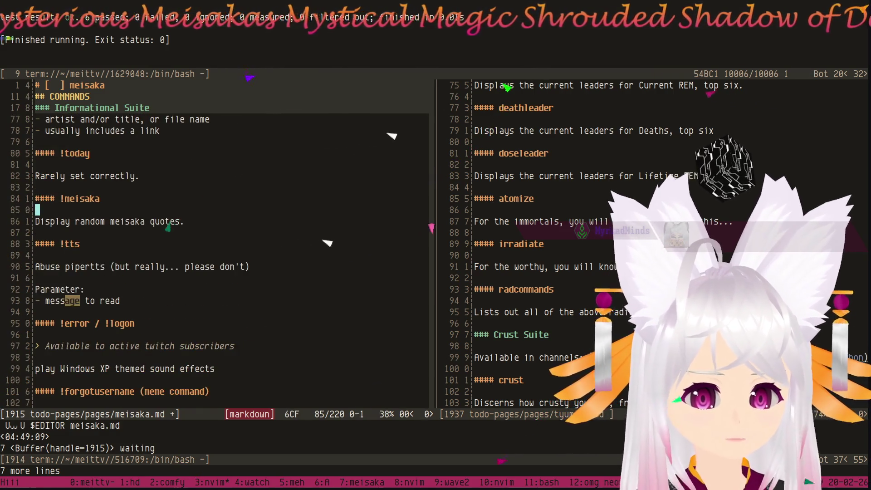
key(ctrl+u)
key(ctrl+u)
key(ctrl+u)
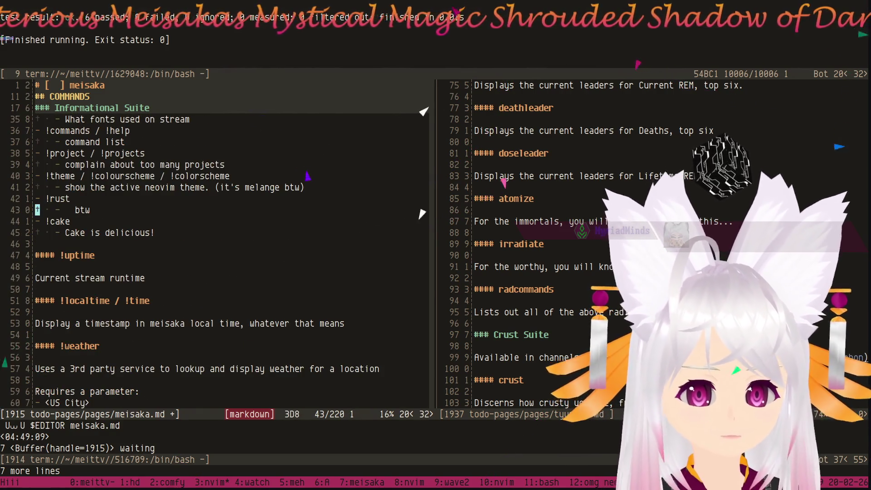
key(ctrl+u)
key(ctrl+u)
key(ctrl+d)
key(ctrl+d)
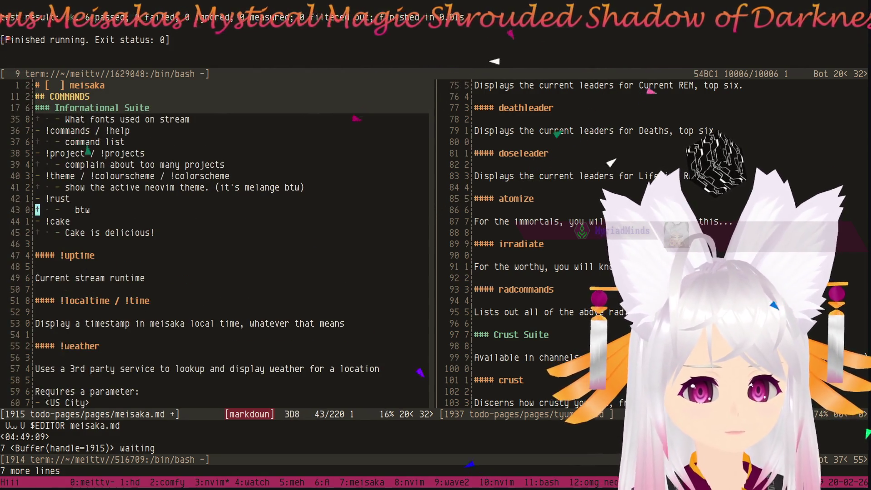
key(ctrl+u)
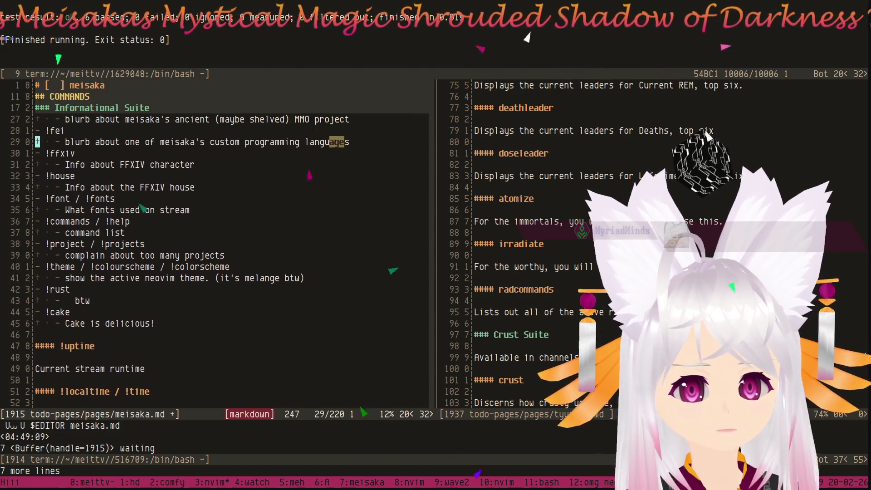
key(ctrl+u)
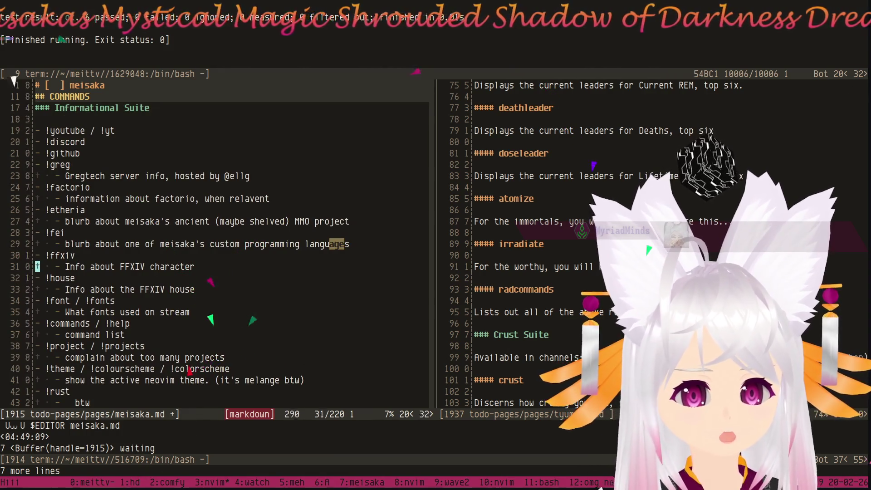
key(ctrl+d)
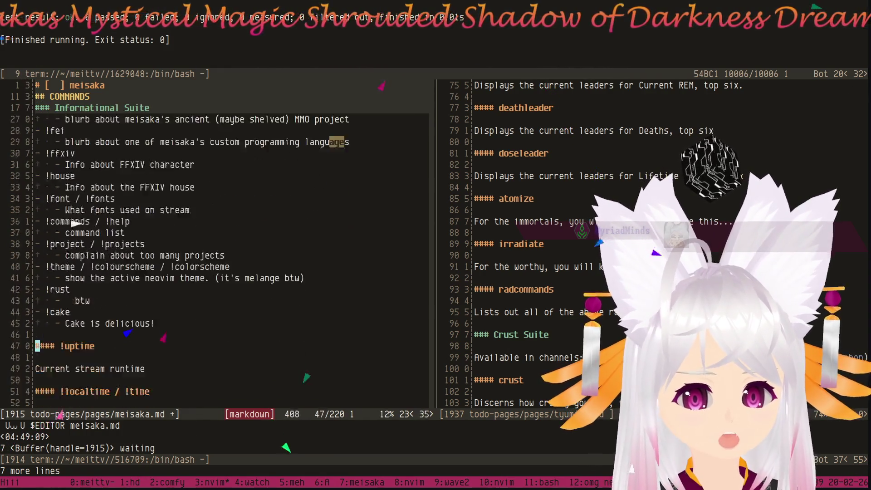
key(k)
key(k)
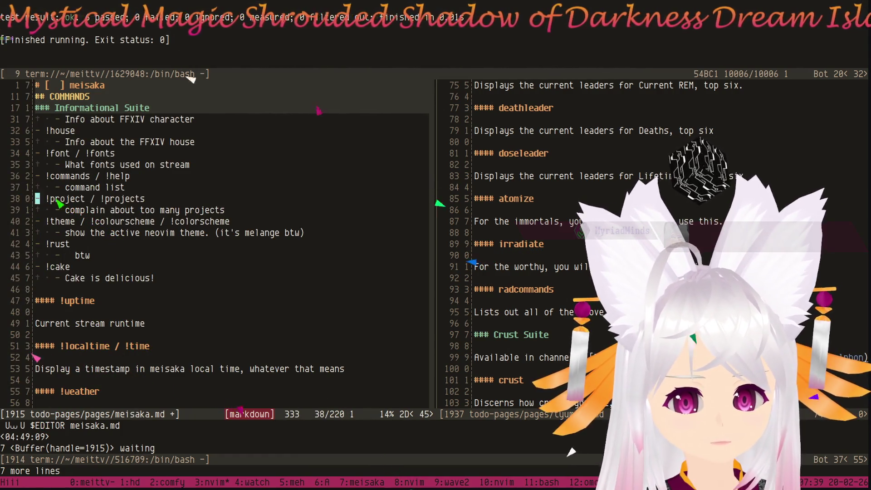
key(V)
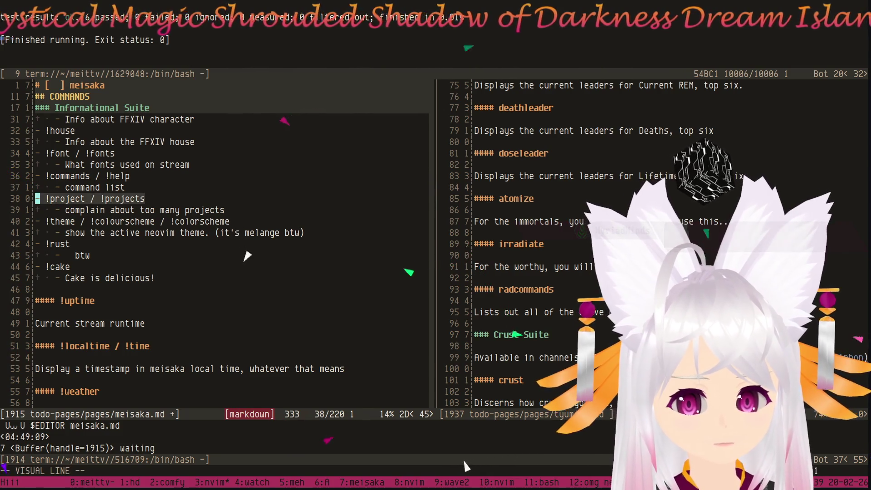
key(j)
key(d)
key(j)
key(j)
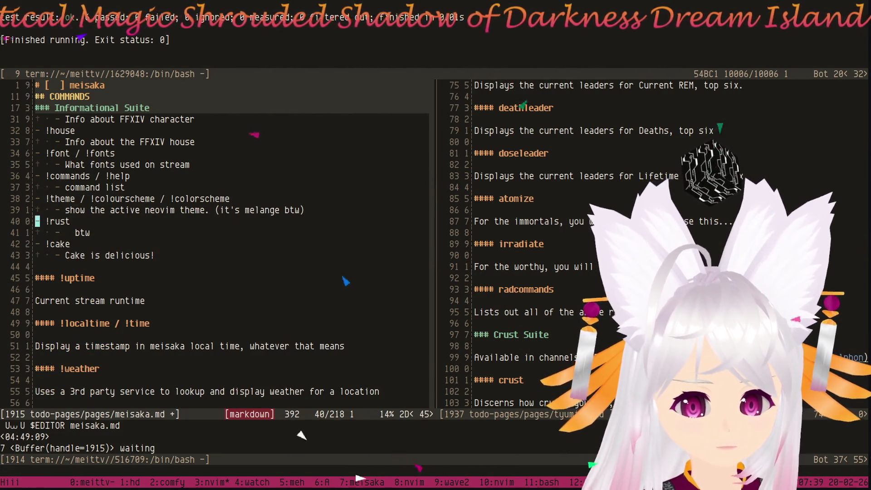
key(P)
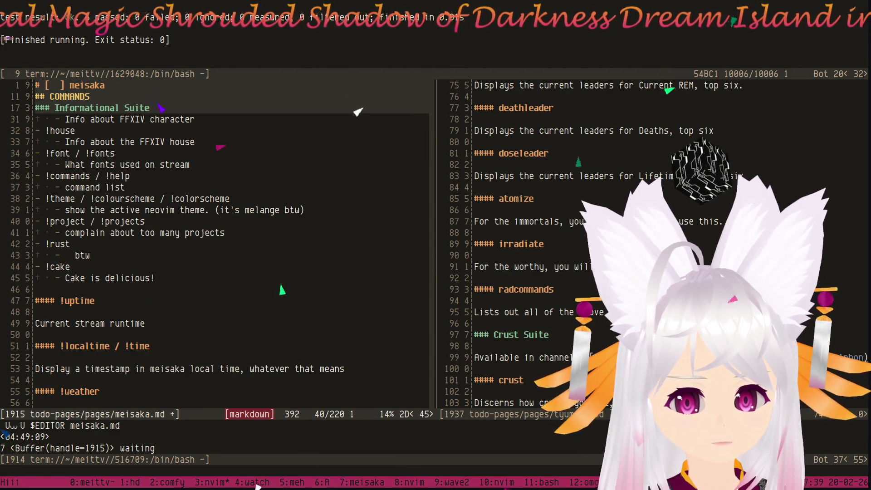
key(O)
key(Return)
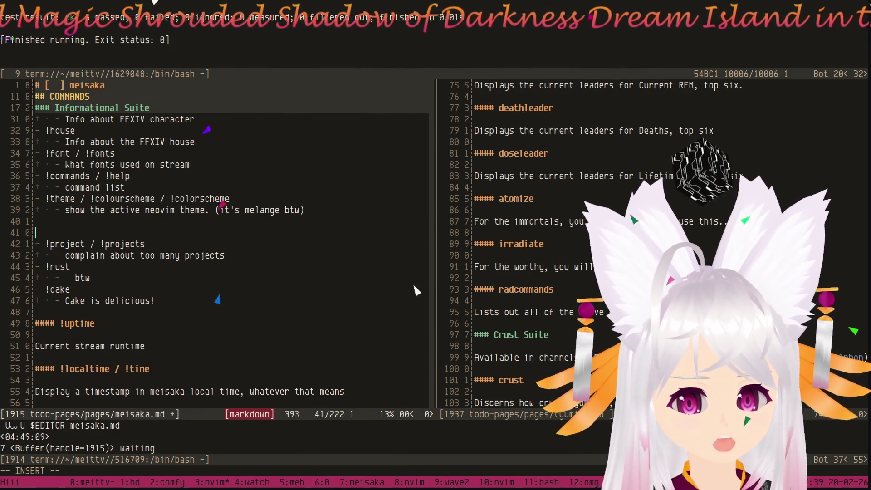
key(Escape)
key(j)
key(braceright)
key(braceright)
key(braceright)
key(braceright)
key(braceright)
key(braceright)
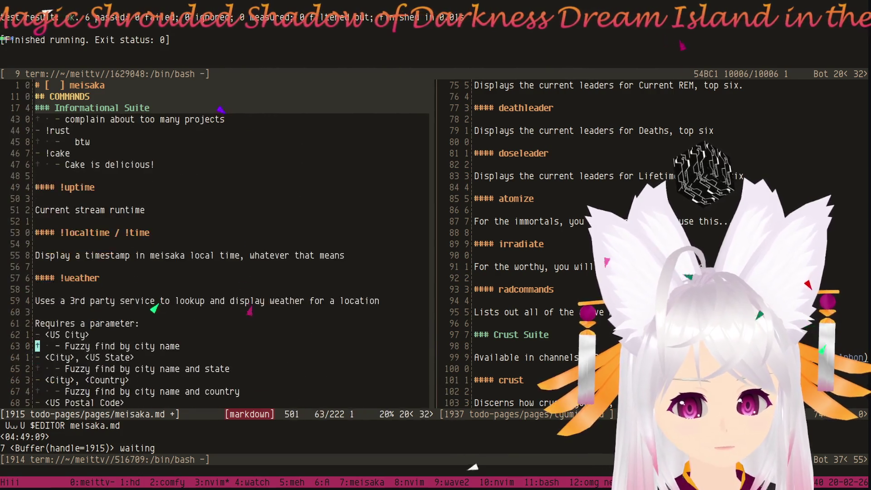
key(braceright)
key(braceright)
key(braceright)
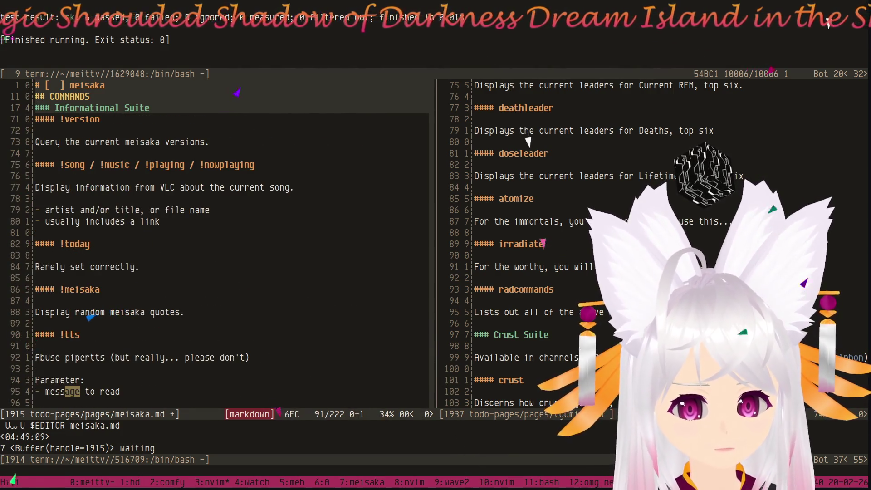
Remove the extra blank line after the Chibi entry.
key(braceright)
key(braceright)
key(braceright)
key(braceright)
key(braceright)
key(braceright)
key(k)
key(d)
key(d)
key(k)
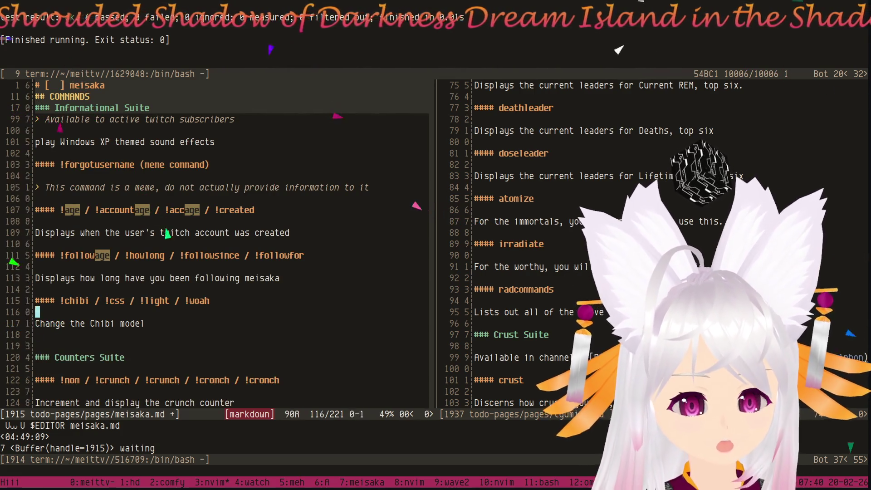
key(k)
key(k)
key(k)
key(k)
key(k)
key(k)
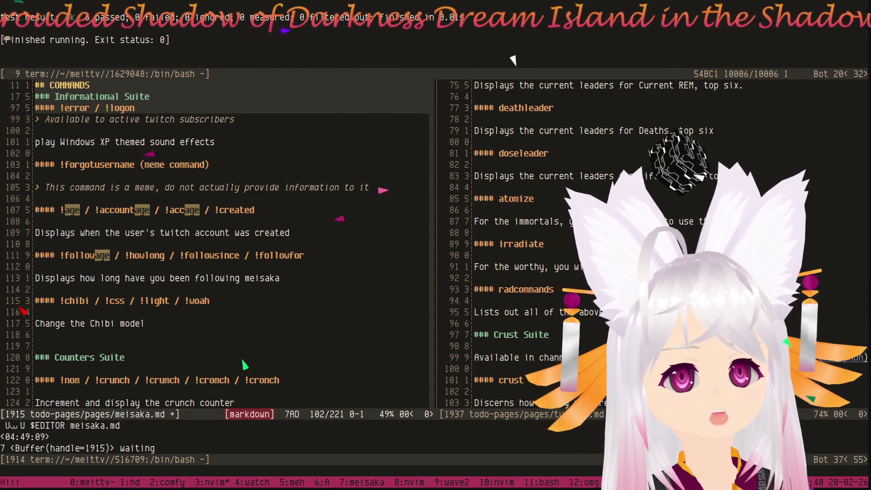
key(j)
key(j)
key(j)
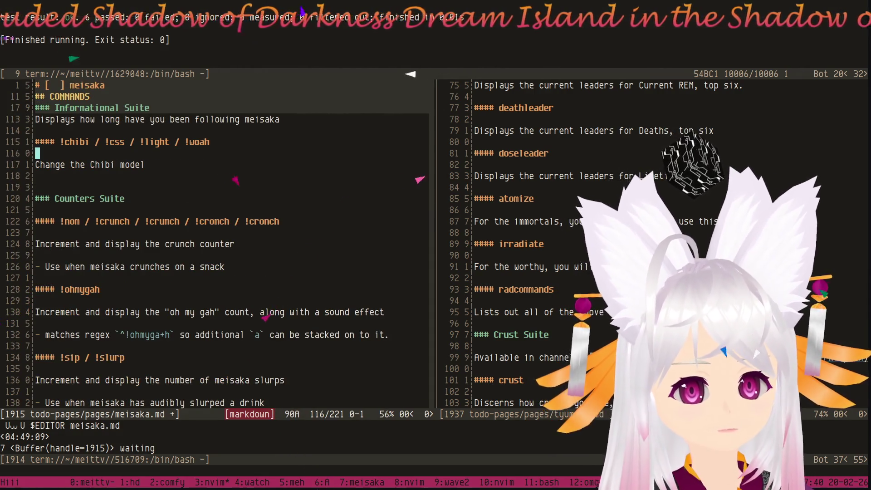
Add a blank line of spacing before the StreamElements Suite heading.
key(ctrl+d)
key(ctrl+d)
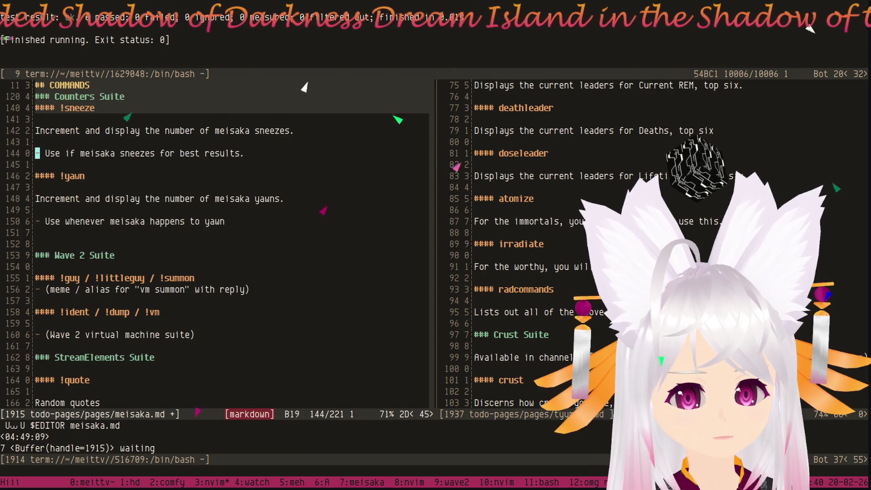
key(ctrl+d)
key(j)
key(j)
key(j)
key(o)
key(Escape)
key(j)
key(j)
key(j)
key(j)
key(j)
key(j)
key(j)
key(j)
Move the !queue <close|open|…> options onto their own line below the heading with a blank line between.
key(o)
key(Escape)
key(k)
key(w)
key(w)
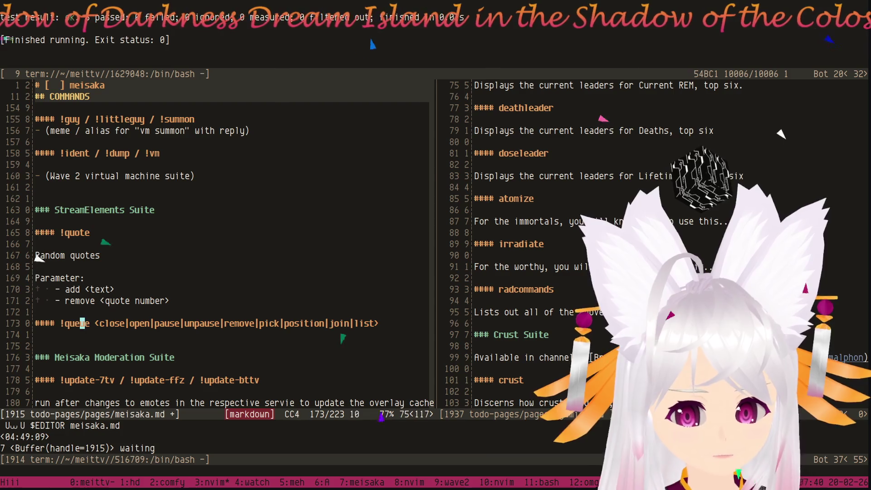
key(w)
key(i)
key(Return)
key(Escape)
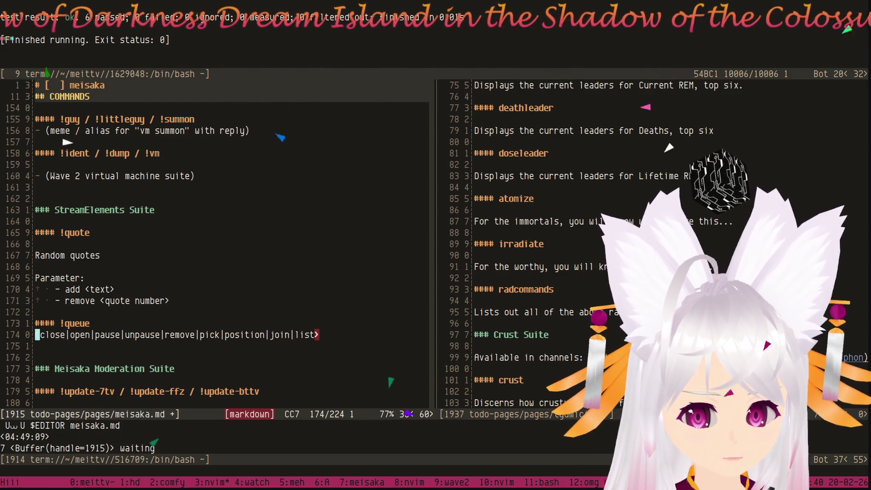
key(shift+o)
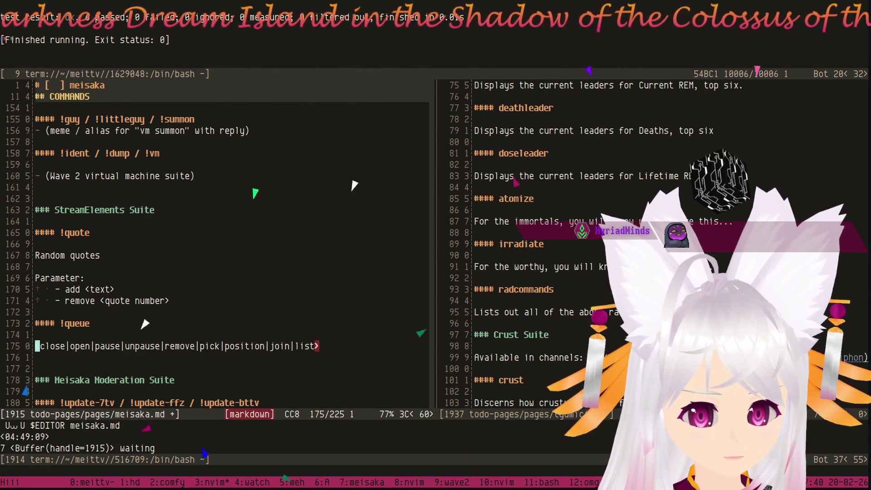
Rewrite the !queue options as a Parameter: list with lines close|open, pause|unpause and remove|pick|position|join|list.
key(s)
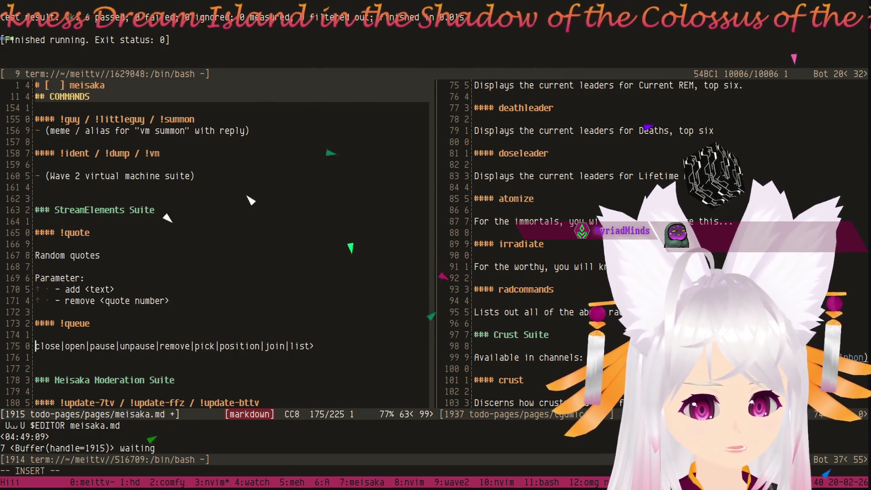
text(Parameter)
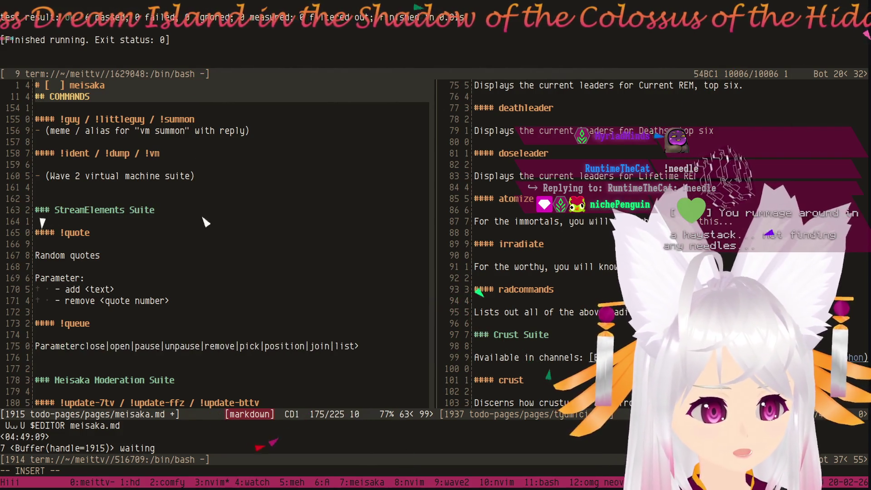
text(:)
key(Return)
text(- )
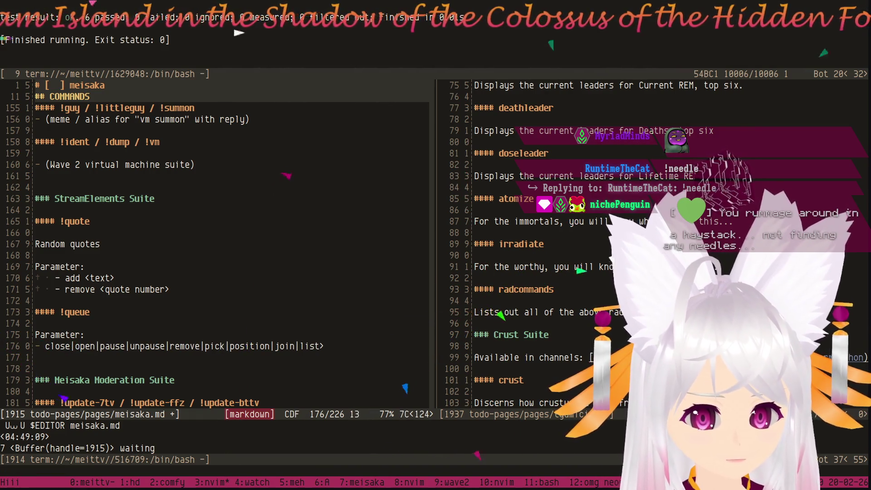
text(r)
key(Return)
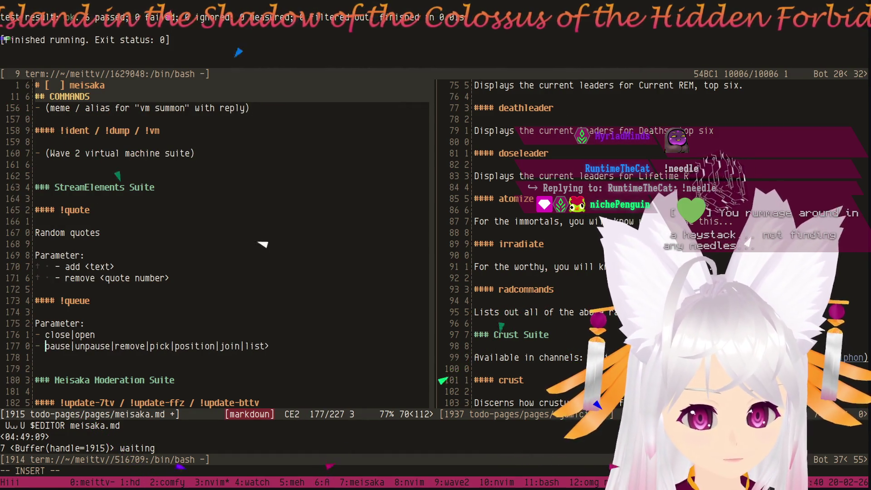
key(r)
key(Return)
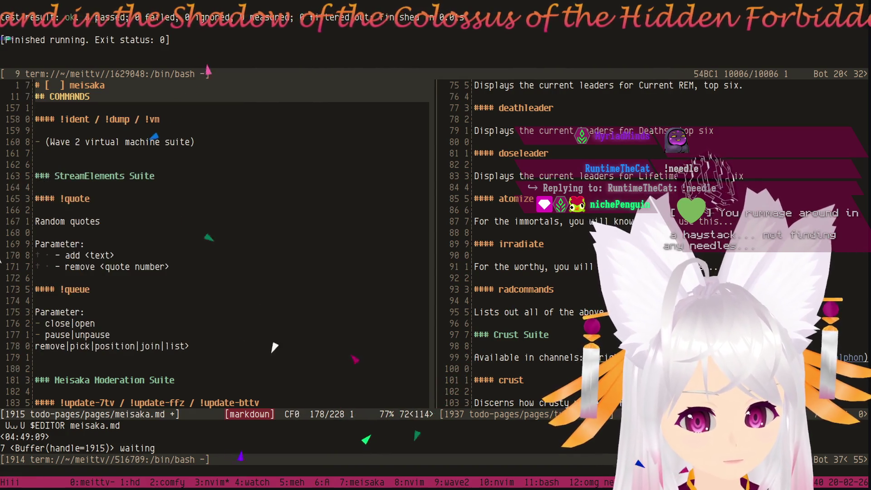
text(-)
key(Escape)
scroll(99, 273, down, 1)
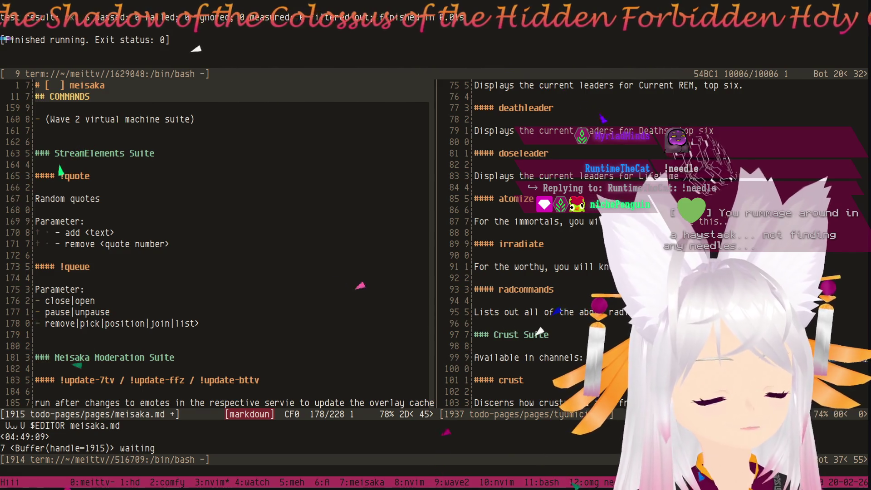
Delete the !queue parameter list and write the description 'StreamElements !queue command' instead.
key(V)
key(k)
key(k)
key(k)
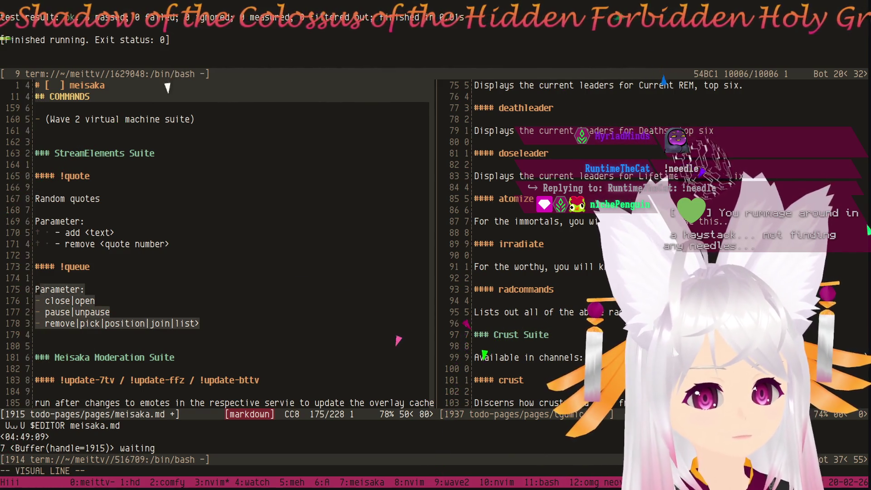
key(k)
key(d)
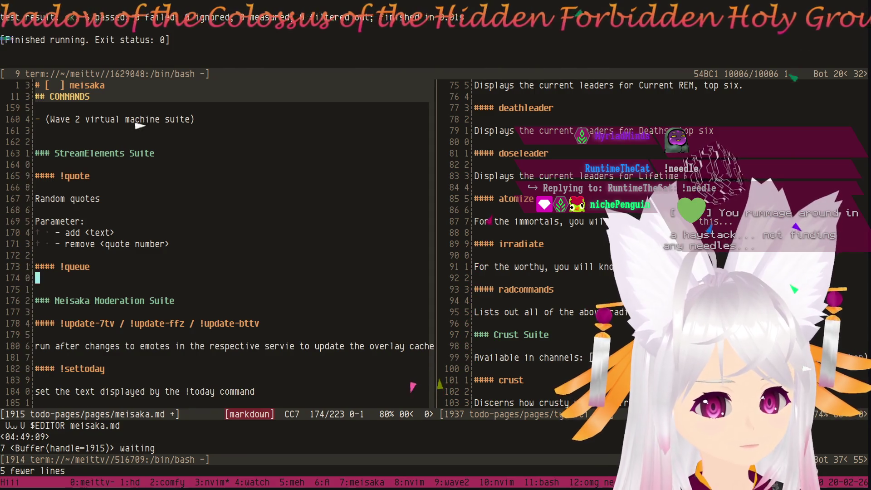
key(o)
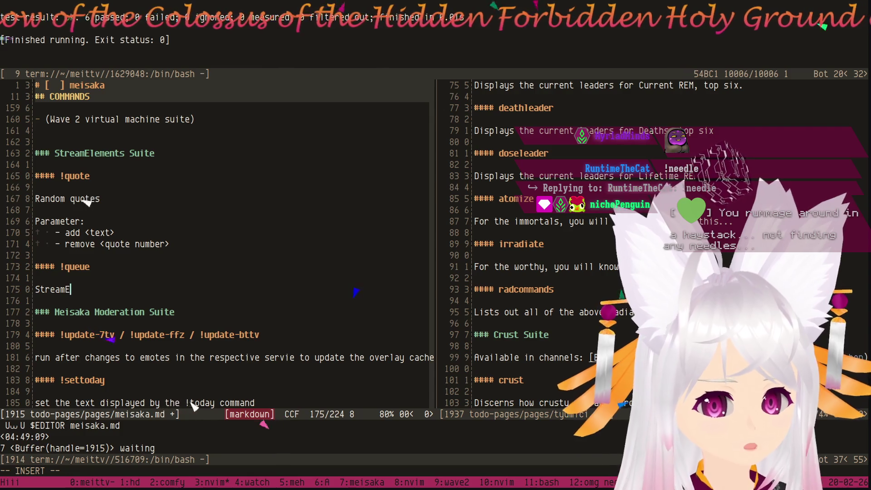
text(StreamElements qu)
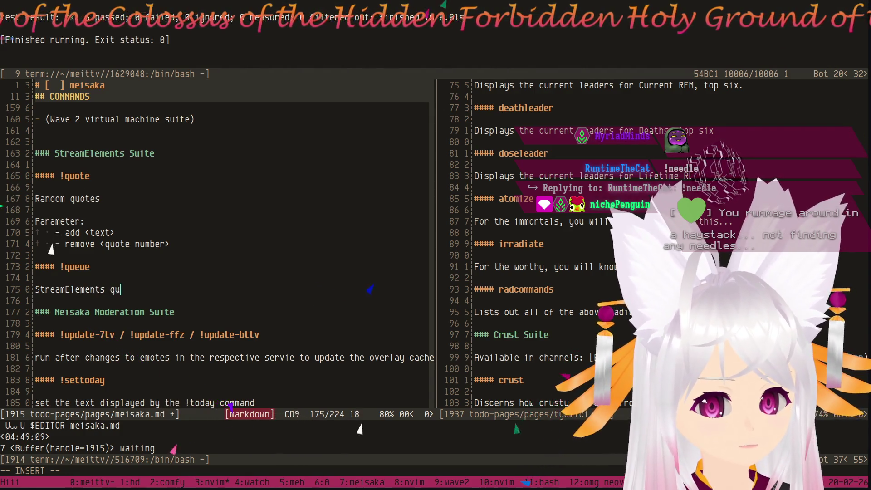
key(BackSpace)
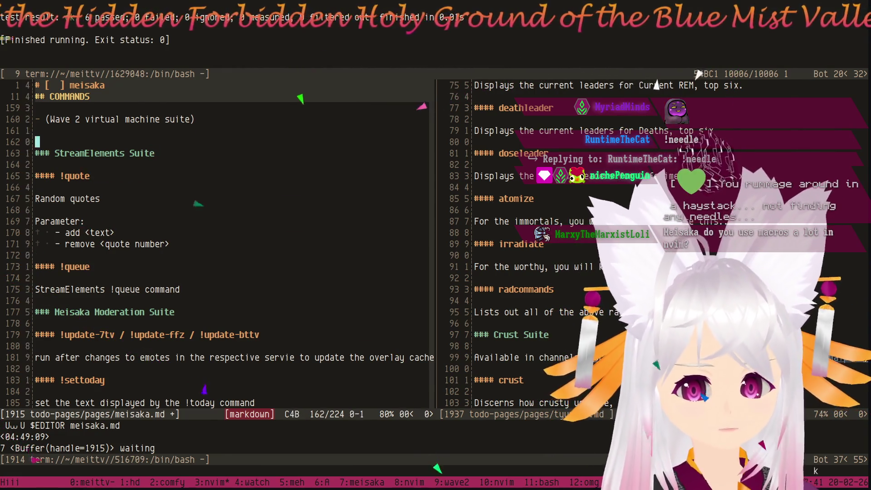
key(1)
key(2)
key(k)
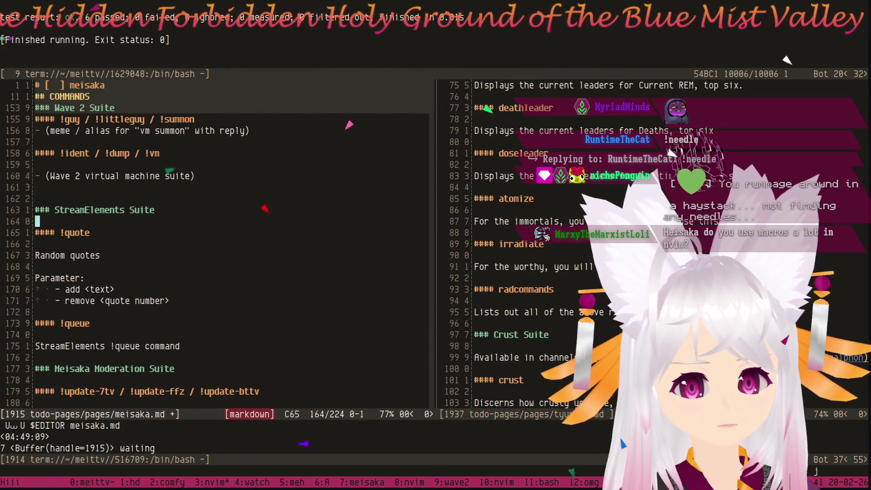
Compare with the !quote parameters, then undo back to the !queue three-line Parameter list.
key(7)
key(j)
key($)
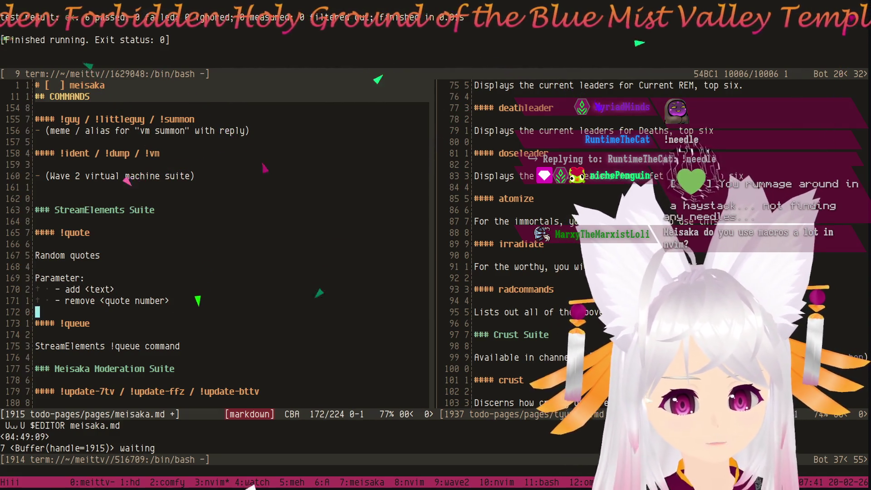
key(j)
key(j)
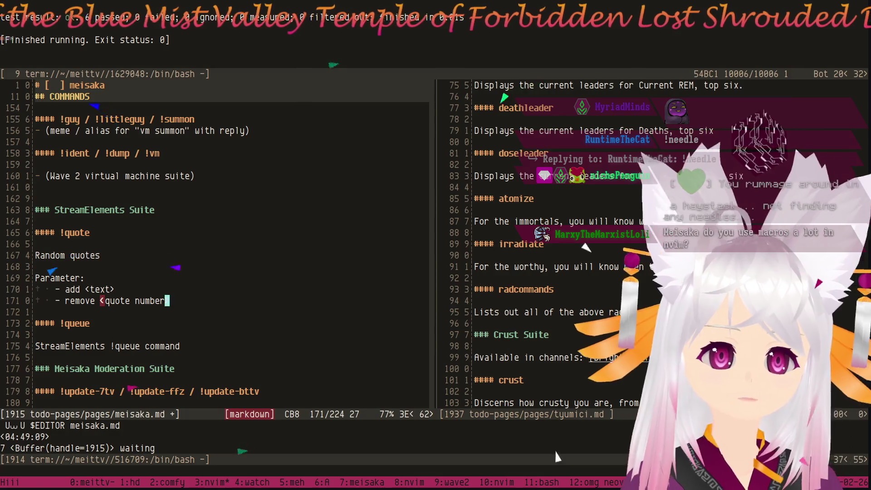
key(k)
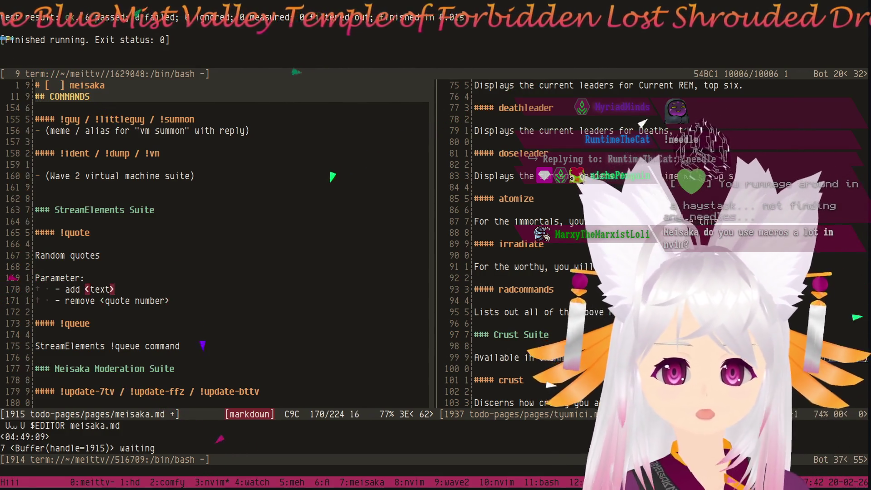
key(k)
key(k)
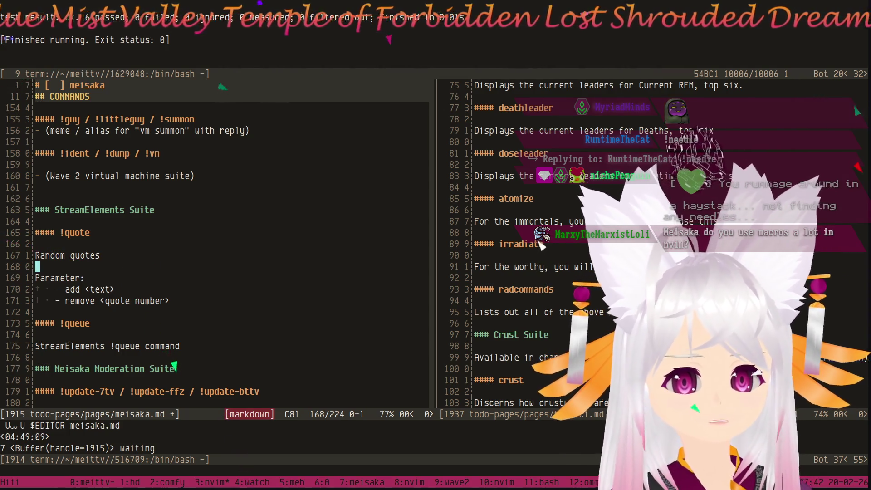
key(j)
key(8)
key(j)
key(2)
key(k)
key(w)
key(w)
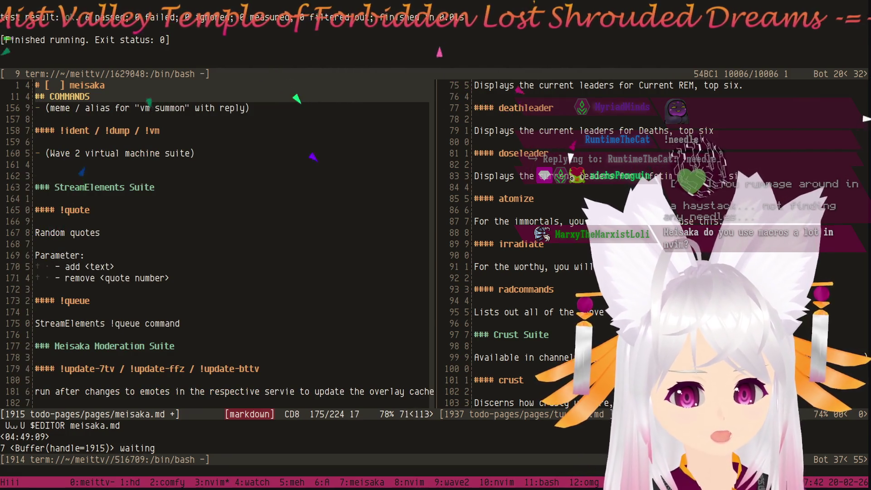
key(u)
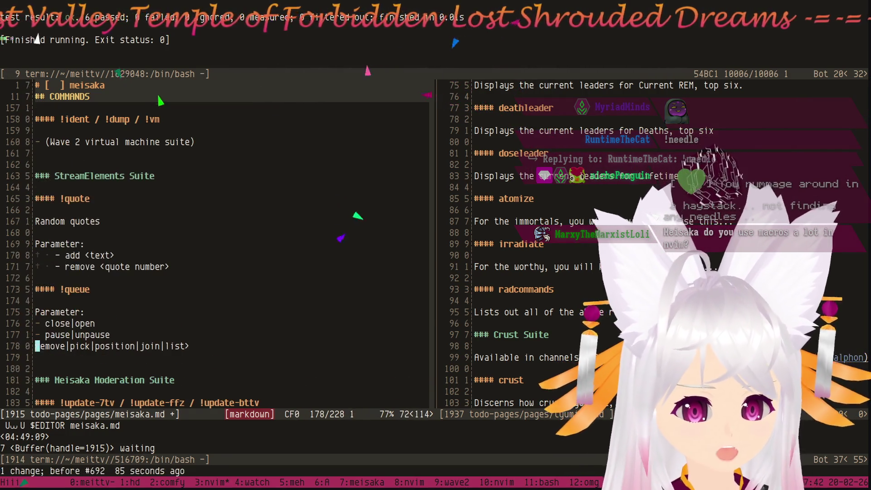
text(- )
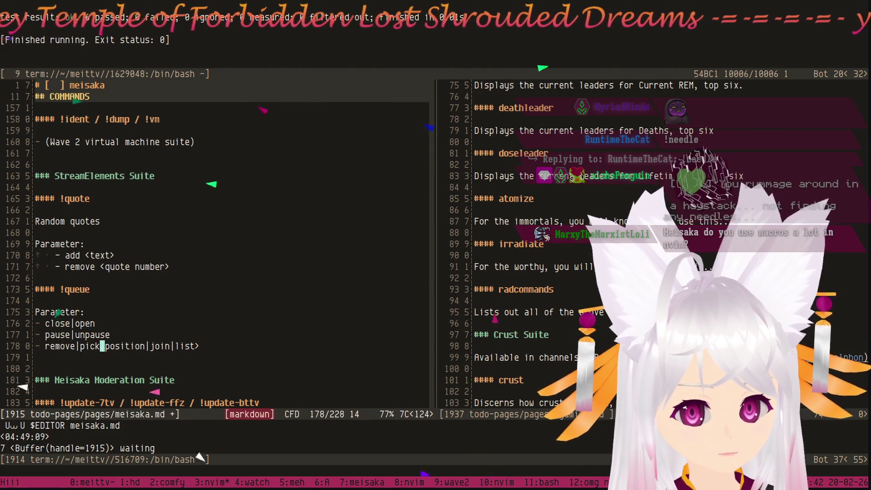
text(r)
Split '- join|list' into separate join and list bullets, undoing a stray new line along the way.
key(Return)
key(i)
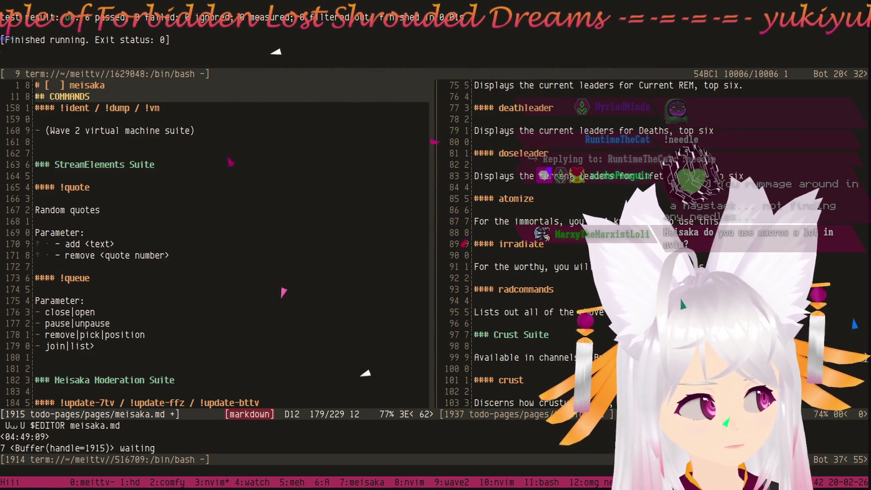
key(Return)
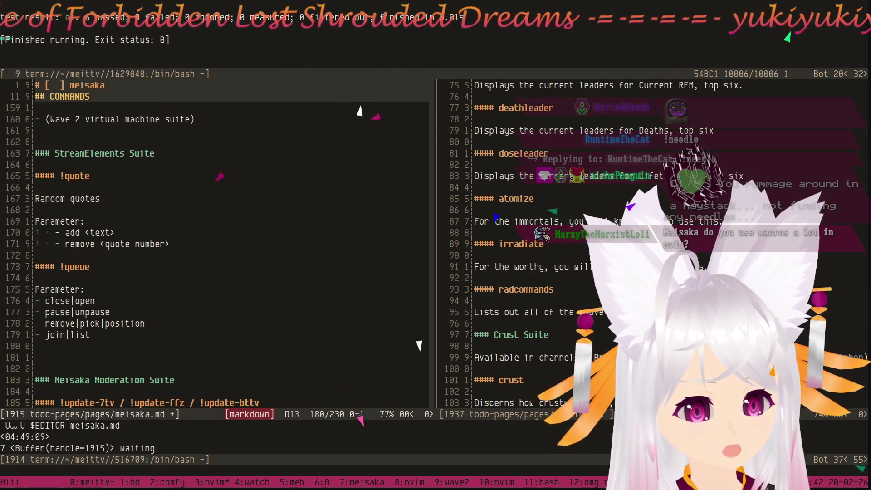
key(Escape)
key(u)
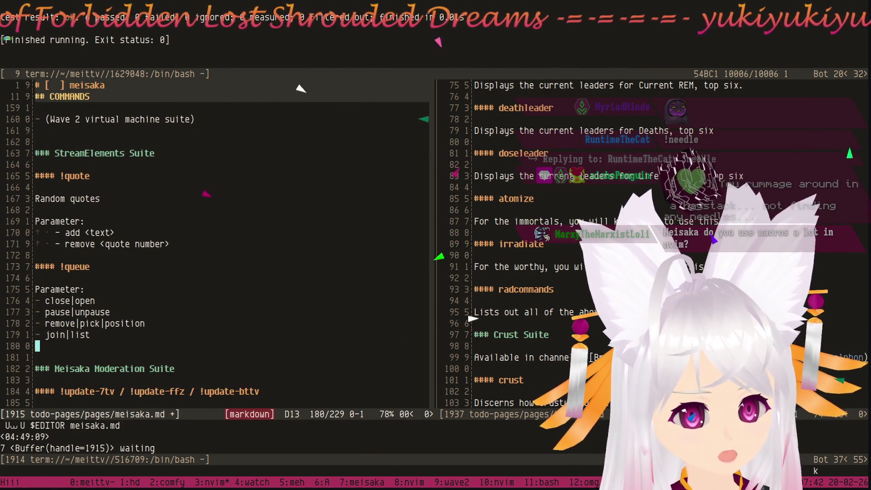
key(r)
key(Return)
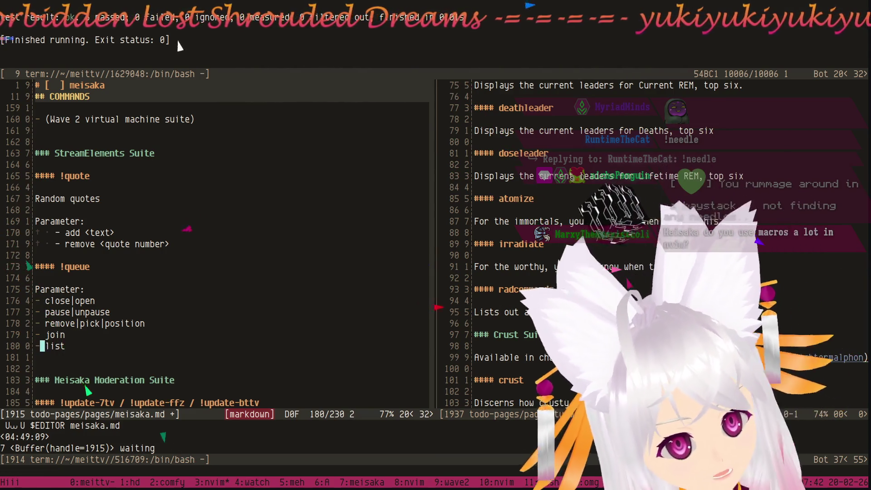
key(k)
key(k)
key(l)
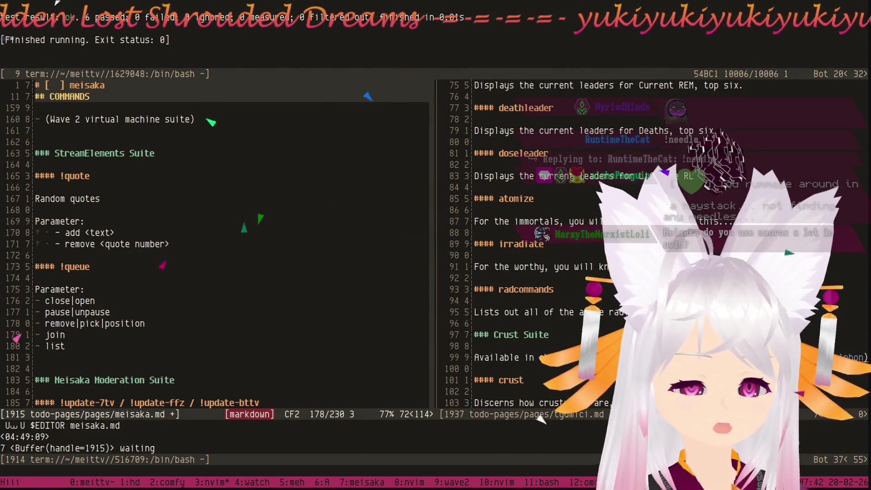
key(w)
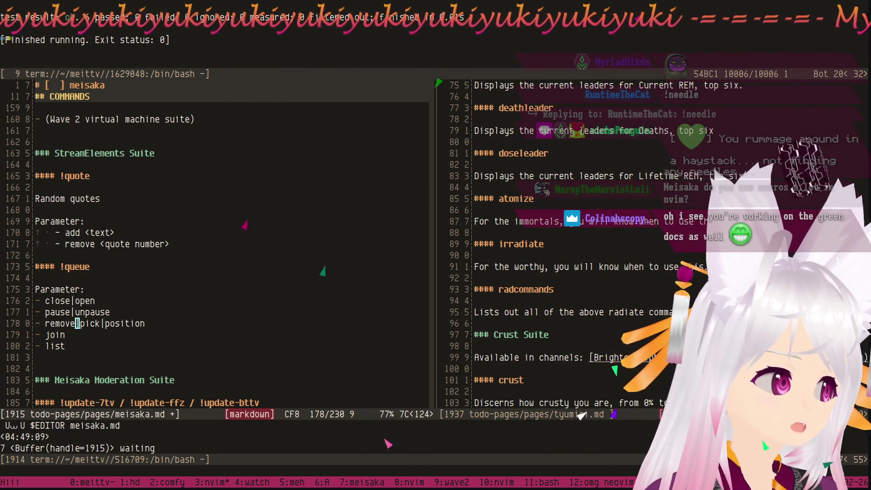
Extend the !error / !logon subscriber note to mention the meisaka channel, fixing a stray character.
key(k)
key($)
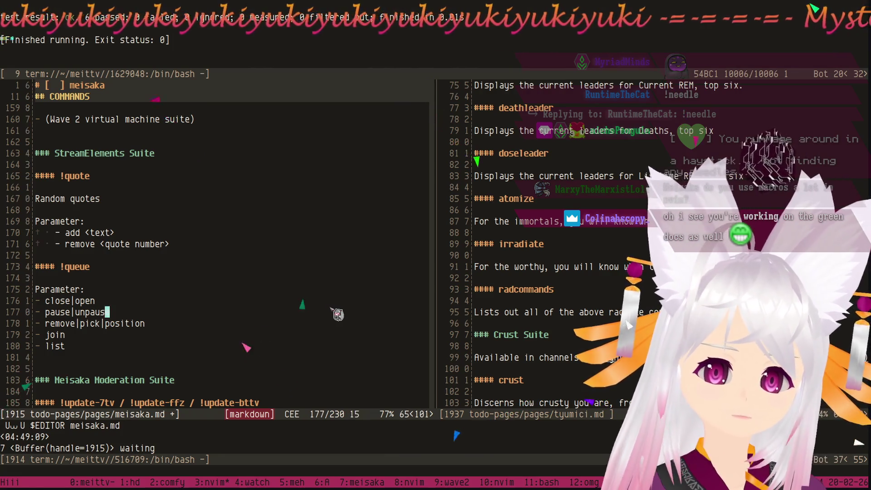
key(k)
key(k)
scroll(202, 299, down, 5)
scroll(202, 299, down, 3)
scroll(202, 299, down, 3)
scroll(202, 299, down, 3)
scroll(202, 299, down, 1)
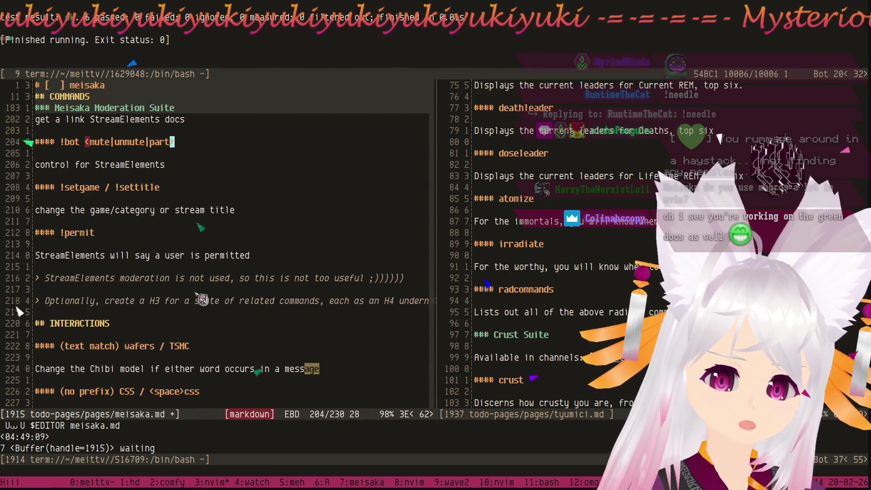
scroll(203, 301, down, 4)
scroll(203, 300, up, 4)
scroll(202, 301, up, 5)
scroll(202, 300, up, 6)
scroll(202, 300, up, 7)
scroll(202, 300, up, 4)
scroll(202, 300, up, 2)
scroll(195, 308, up, 4)
scroll(195, 308, up, 2)
scroll(231, 293, up, 1)
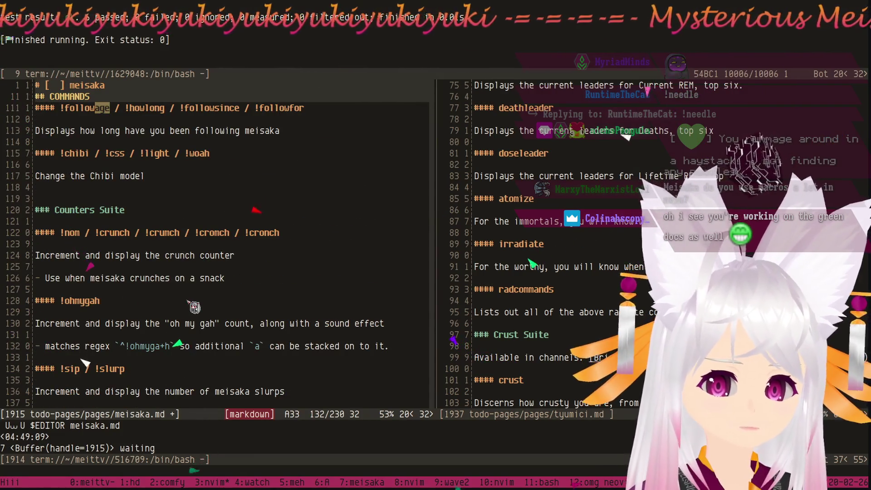
scroll(256, 286, up, 2)
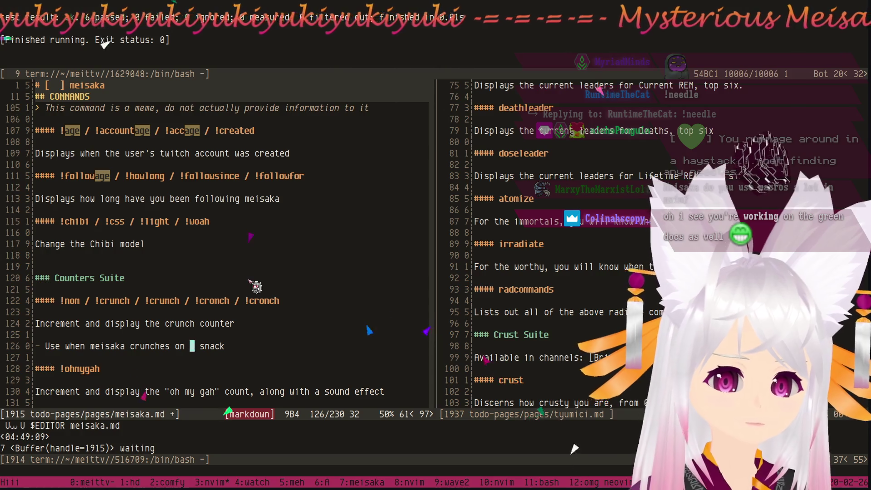
scroll(256, 287, up, 4)
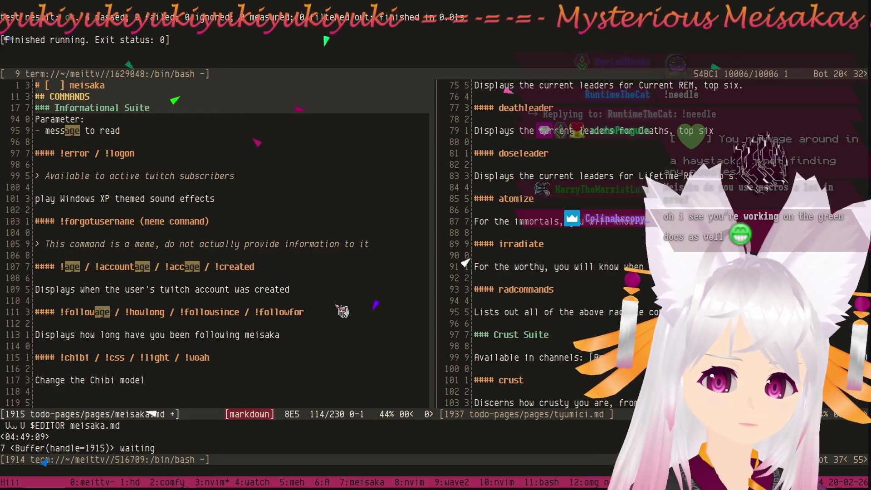
scroll(139, 320, up, 3)
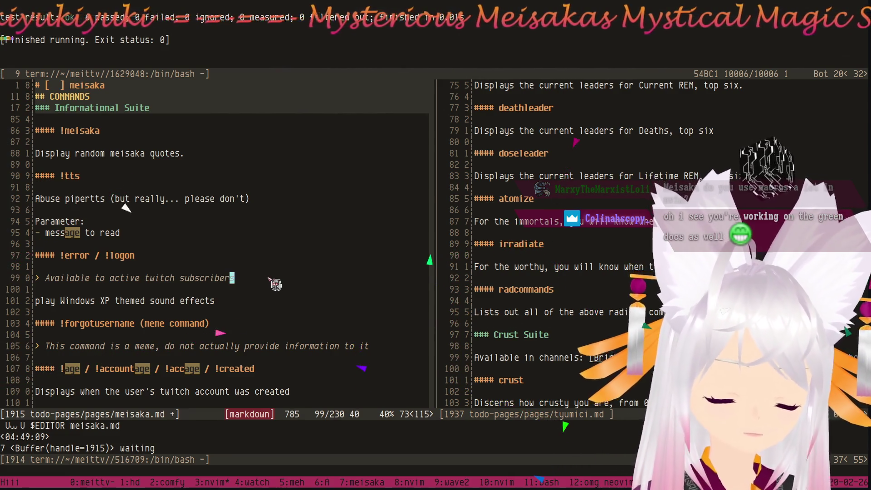
text(A in)
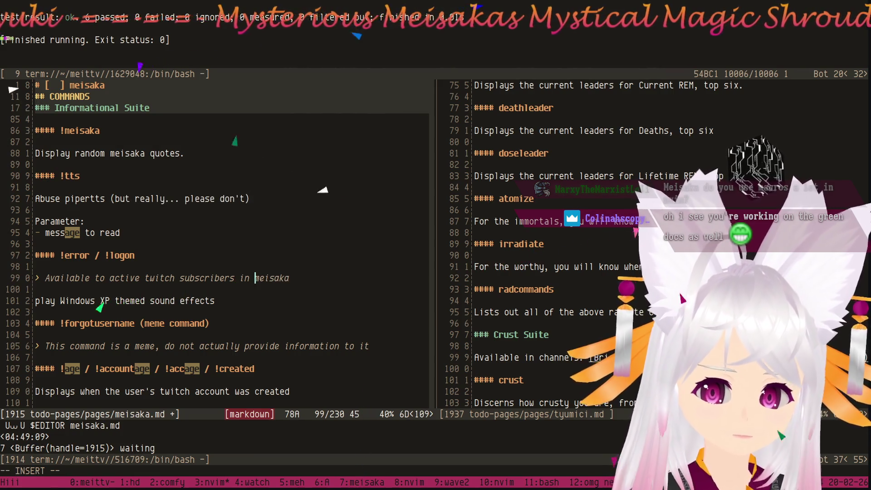
key(BackSpace)
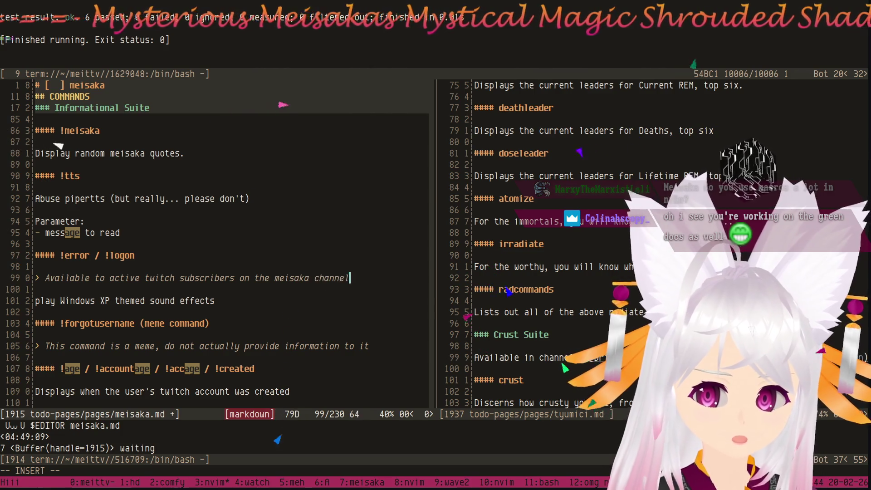
Finish the 'active twitch subscribers on the meisaka channel' note and move to the !weather section.
key(Escape)
key(k)
key(k)
key(k)
key(k)
key(k)
key(k)
key(k)
key(k)
key(k)
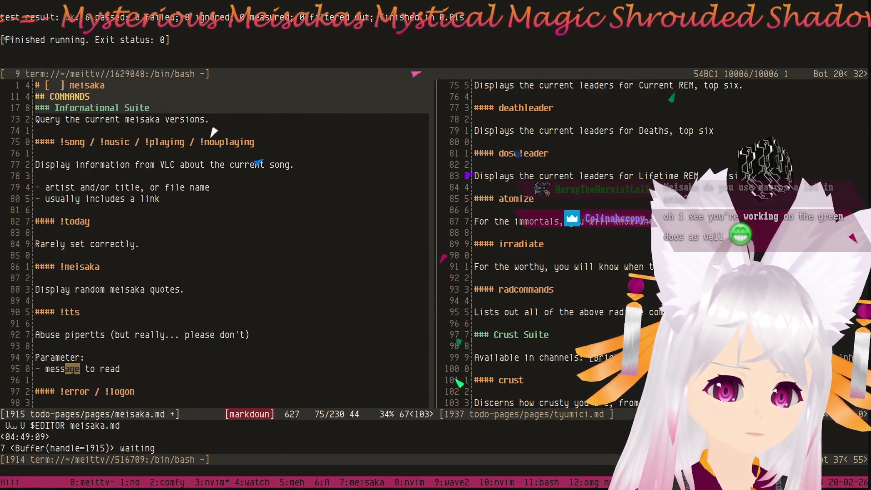
key(j)
key(j)
key(j)
key(j)
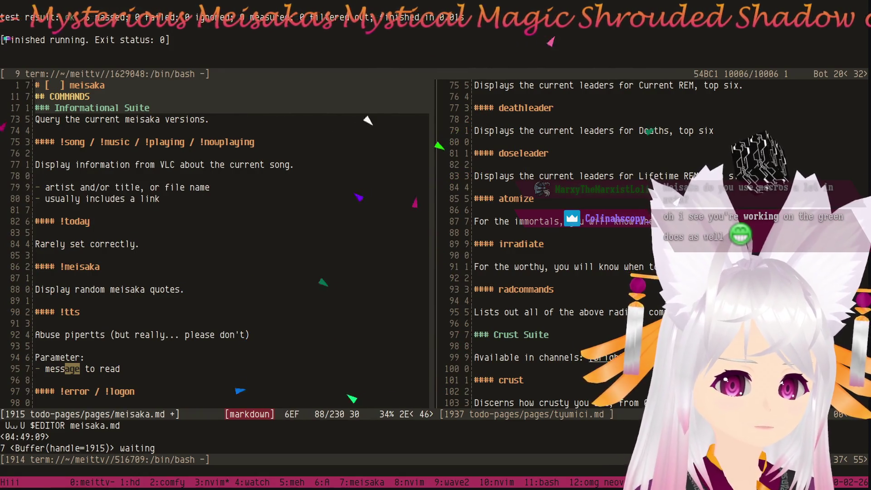
key(k)
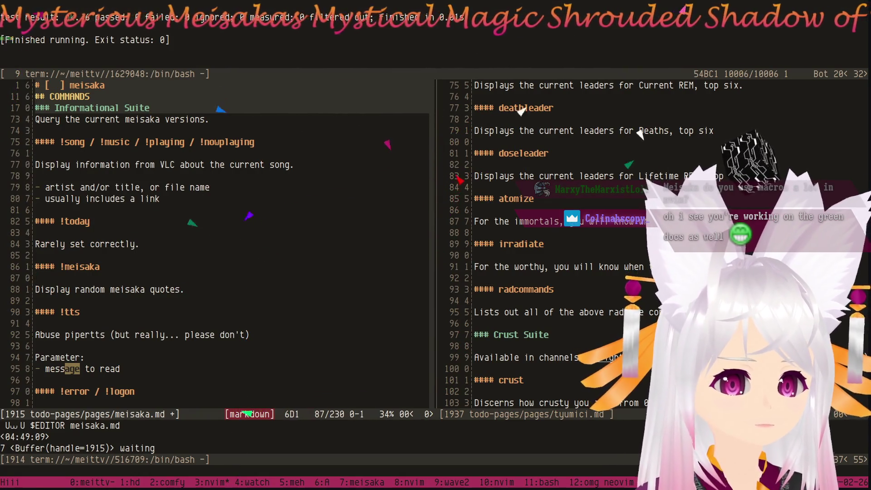
key(k)
key(k)
key(k)
key(k)
key(k)
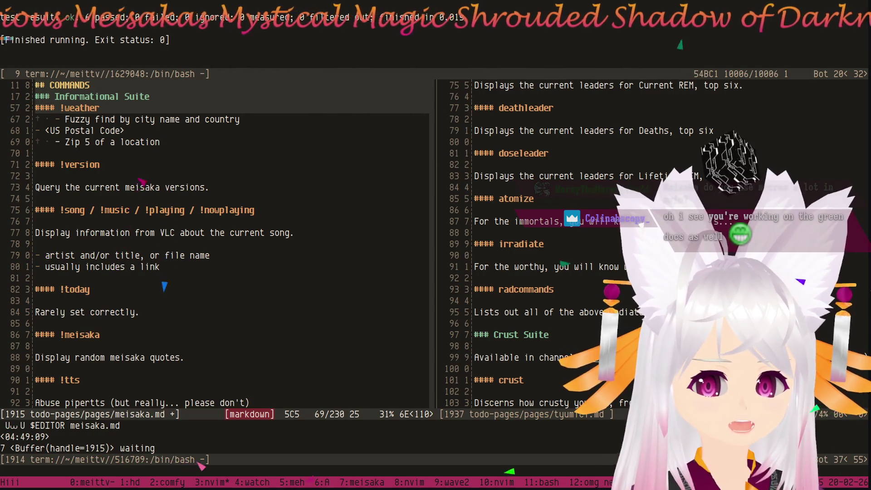
key(j)
key(j)
key(j)
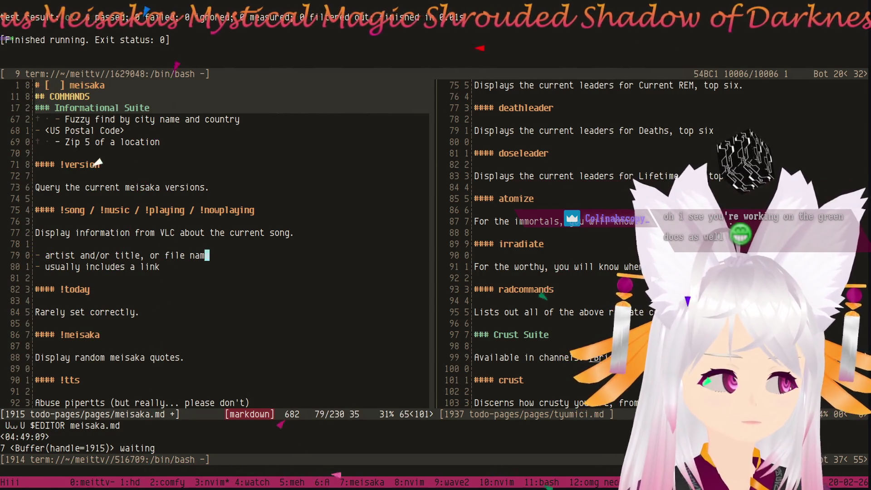
key(k)
key(k)
key(k)
key(k)
key(k)
key(k)
key(k)
key(k)
key(k)
key(k)
key(k)
key(k)
key(k)
key(k)
key(k)
key(k)
key(j)
key(j)
key(j)
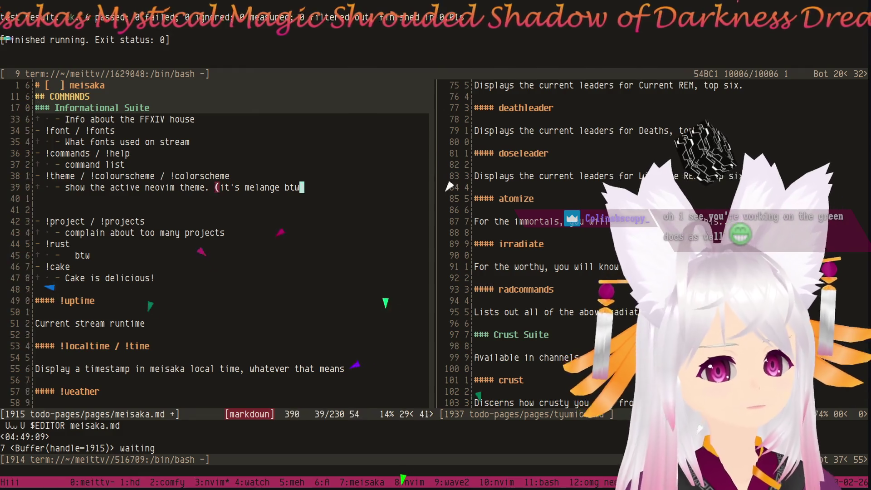
key(j)
key(j)
key(j)
key(j)
key(j)
key(j)
key(j)
key(j)
key(j)
key(j)
key(j)
key(j)
key(j)
key(k)
key(k)
key(k)
key(k)
key(k)
key(k)
key(k)
key(k)
key(k)
key(k)
key(k)
key(k)
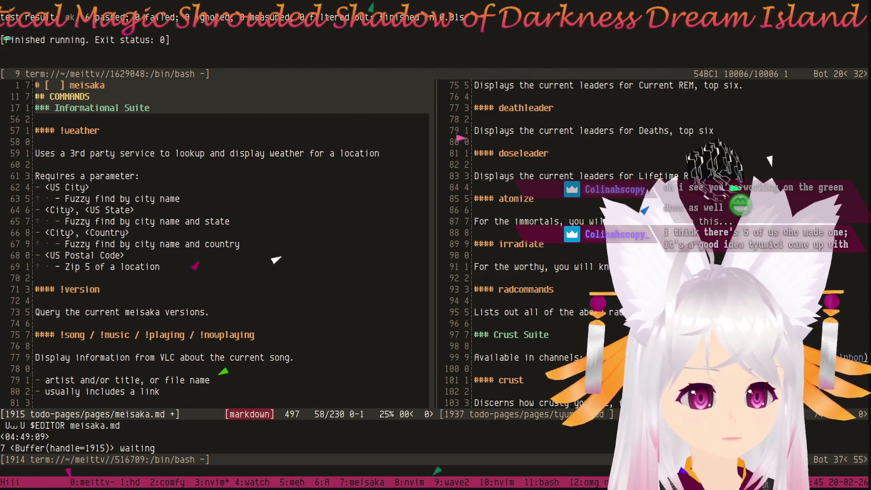
Add a '> Provided via NightBot' quote line directly under the !weather heading.
key(shift+o)
key(Return)
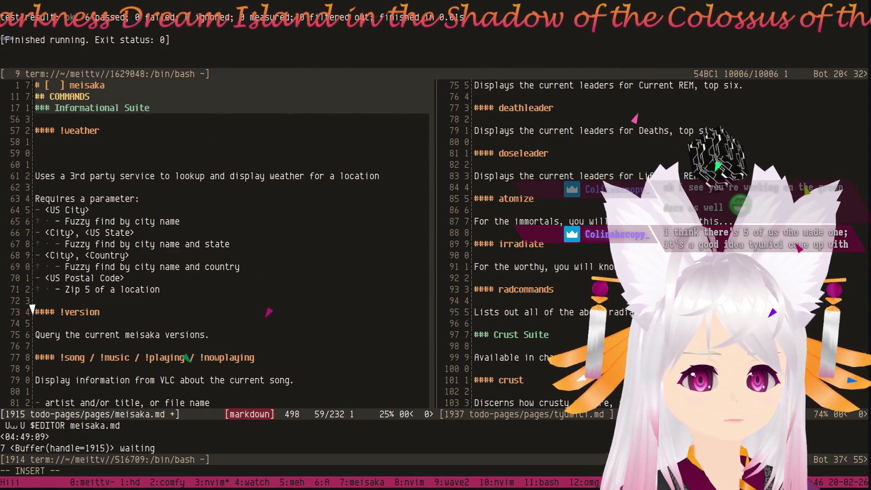
text(> Provided via)
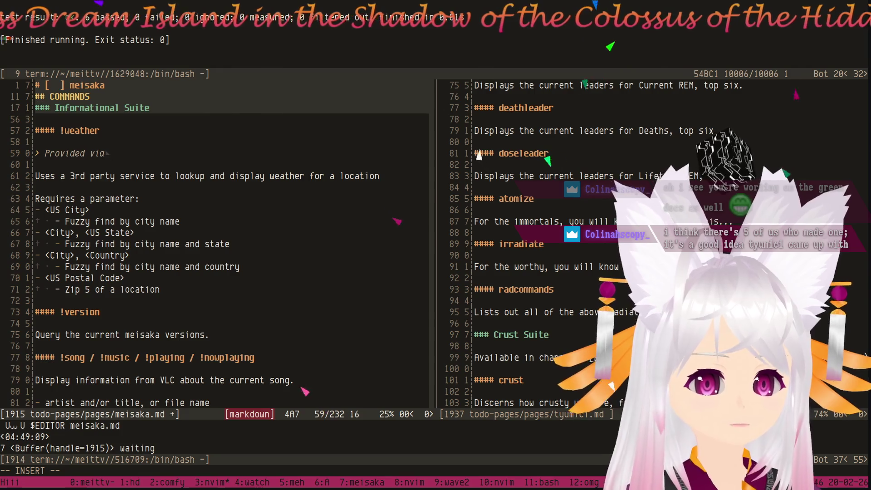
key(Escape)
key(k)
key(k)
key(k)
key(k)
key(k)
key(k)
key(k)
key(k)
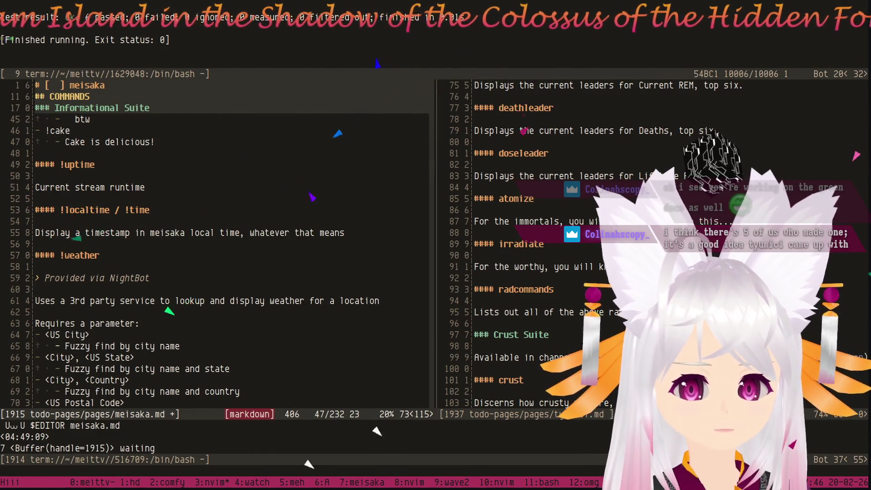
Paste 'Provided via NightBot' notes under the !localtime and !uptime headings with blank lines after.
key(k)
key(k)
key(k)
key(k)
key(k)
key(k)
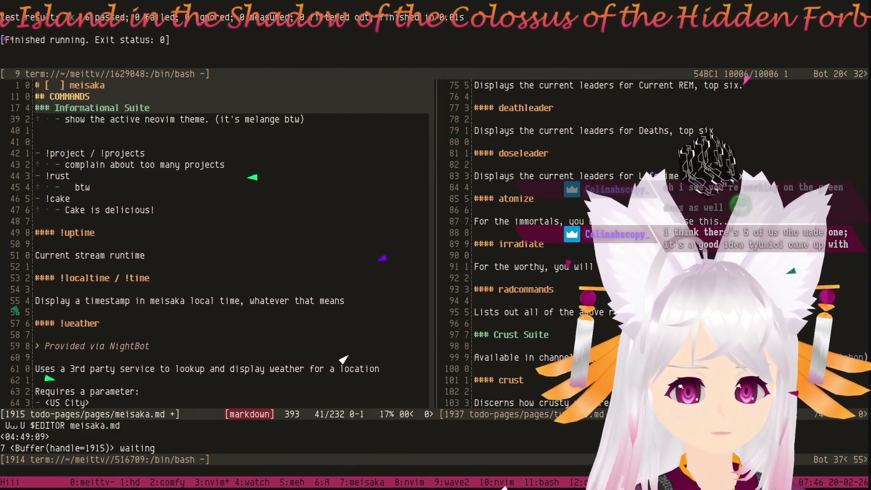
key(j)
key(j)
key(j)
key(j)
key(dollar)
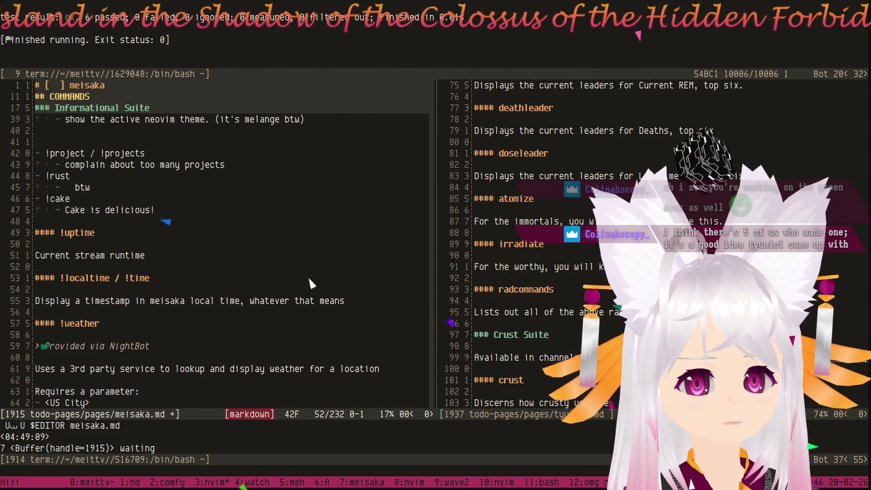
key(k)
key(dollar)
key(j)
key(j)
key(j)
key(j)
key(j)
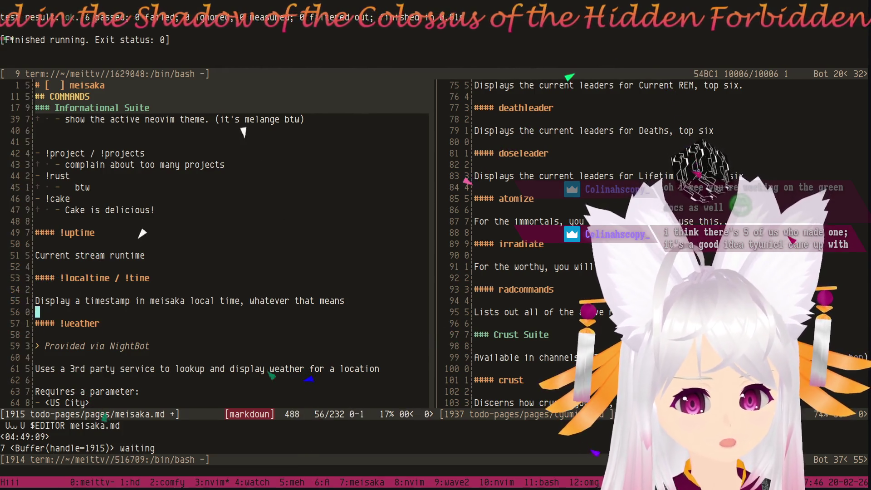
key(p)
key(o)
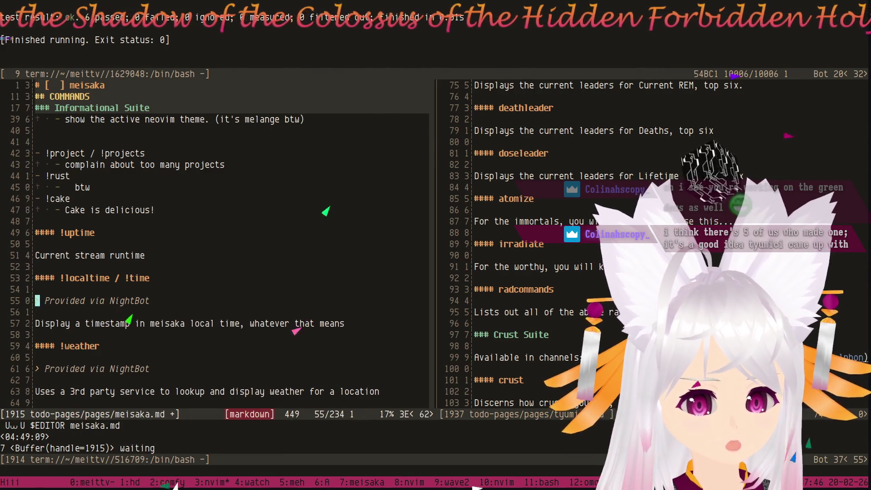
key(k)
key(k)
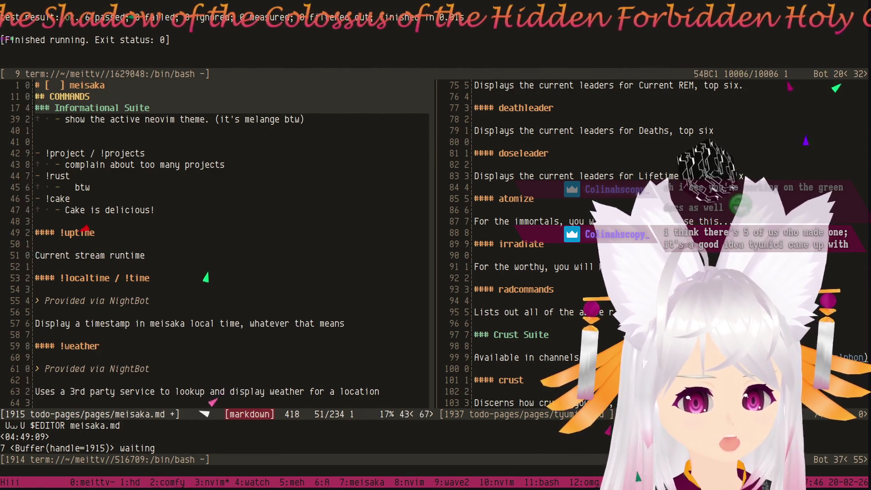
key(shift+p)
key(bracketright)
key(space)
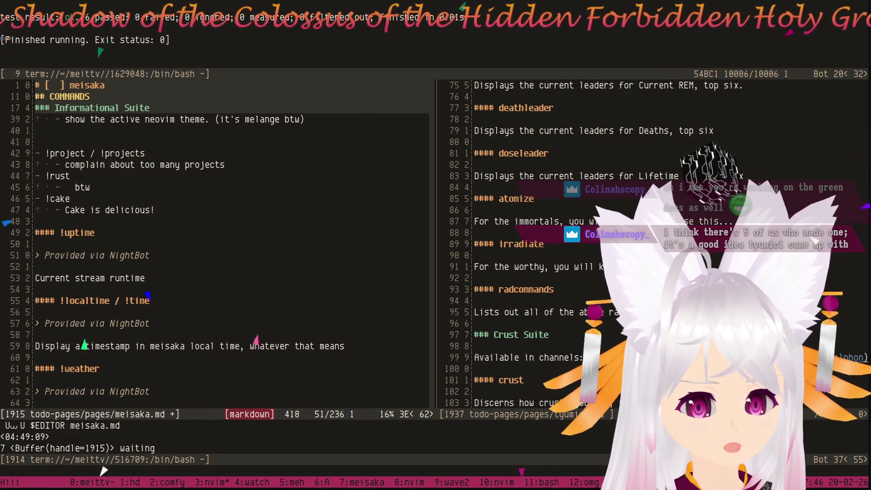
Move the !uptime NightBot note below its 'Current stream runtime' description.
key(d)
key(d)
key(d)
key(d)
key(shift+p)
key(d)
key(d)
key(p)
key(bracketleft)
key(space)
Move the !localtime and !weather NightBot notes below the timestamp description and weather parameters.
key(shift+v)
key(j)
key(d)
key(j)
key(p)
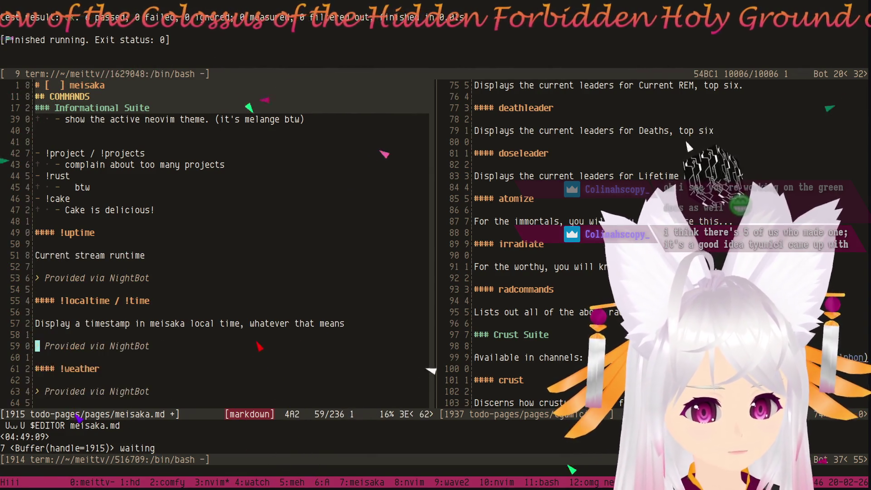
key(j)
key(j)
key(j)
key(j)
key(j)
key(j)
key(shift+v)
key(k)
key(d)
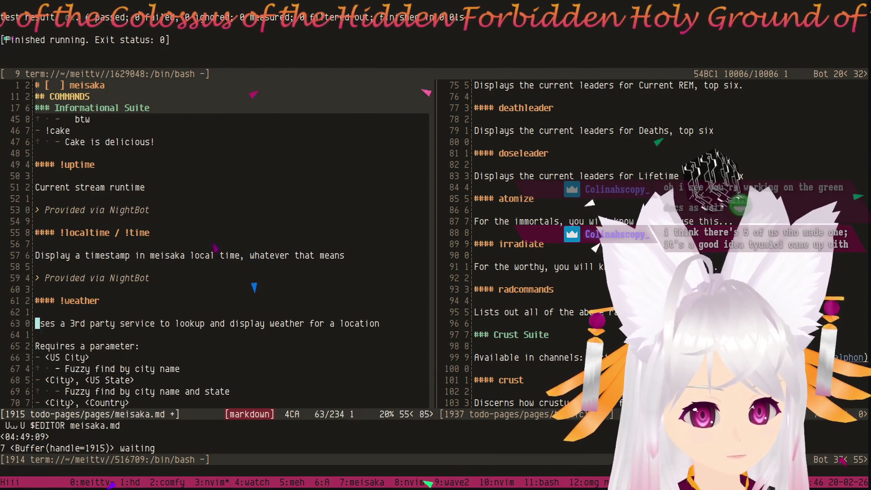
key(j)
key(j)
key(j)
key(j)
key(j)
key(j)
key(p)
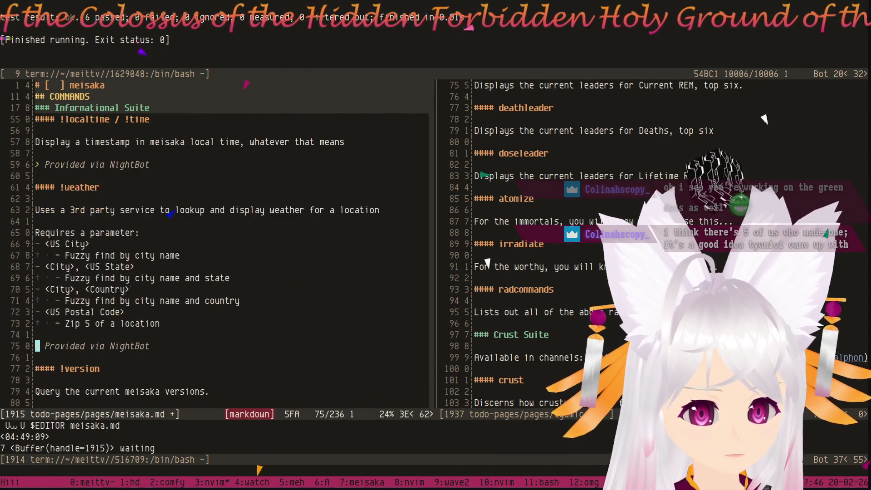
key(j)
key(j)
key(j)
key(j)
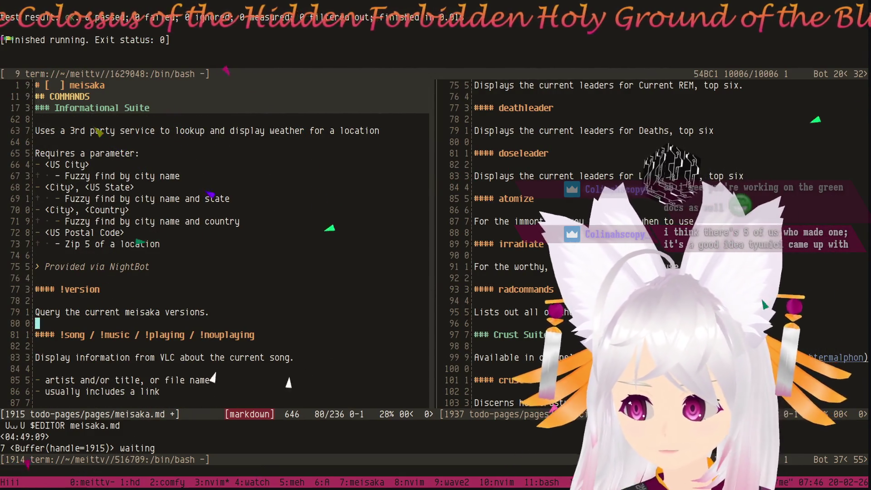
Add one extra blank line after the !theme / !colourscheme item, before !project.
key(k)
key(k)
key(k)
key(k)
key(k)
key(k)
key(k)
key(k)
key(k)
key(k)
key(k)
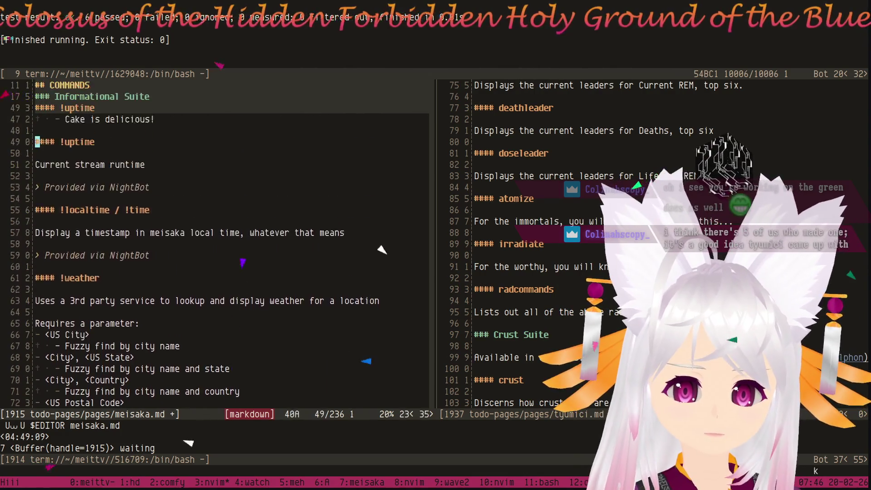
key(k)
key(k)
key(k)
key(k)
key(k)
key(k)
key(k)
key(k)
key(k)
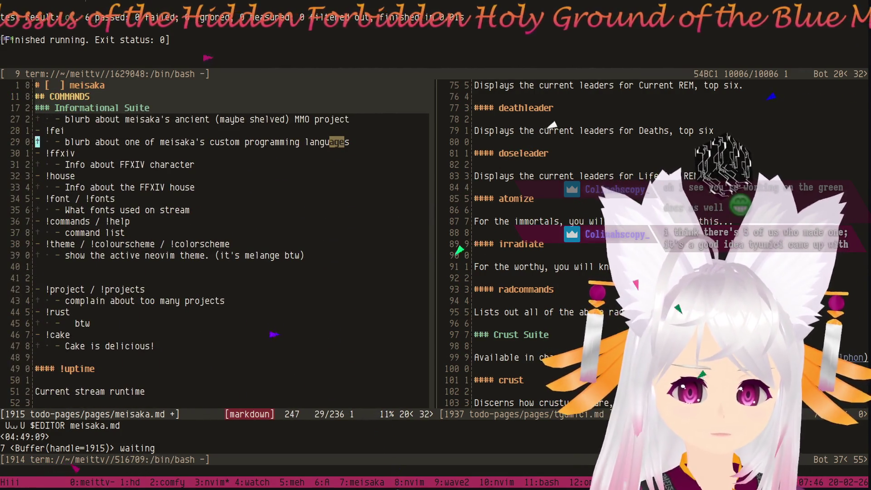
key(j)
key(j)
key(j)
key(j)
key(j)
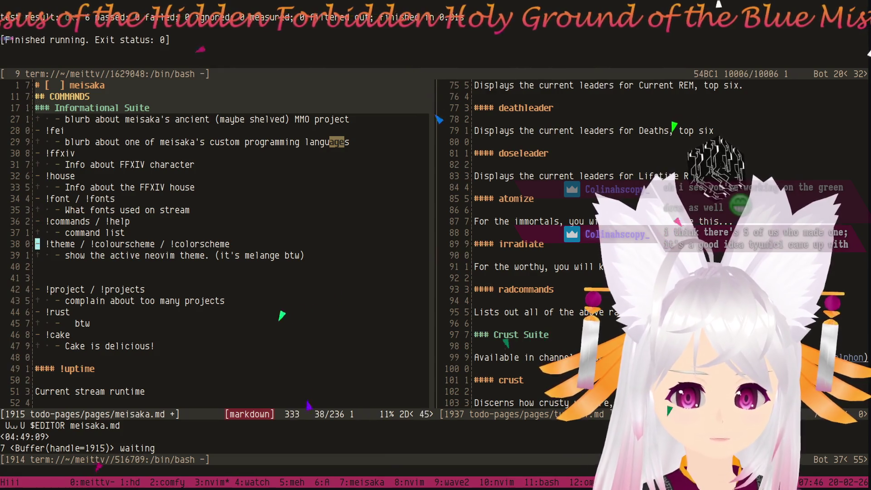
key(o)
key(Return)
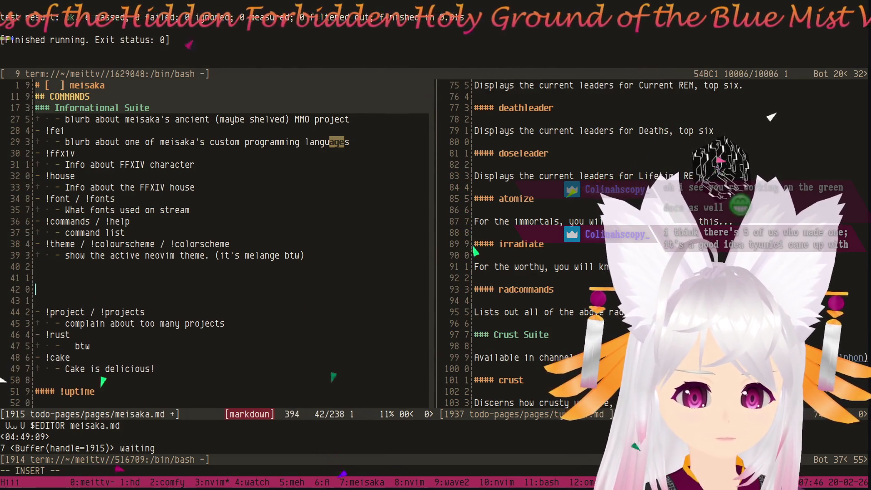
key(BackSpace)
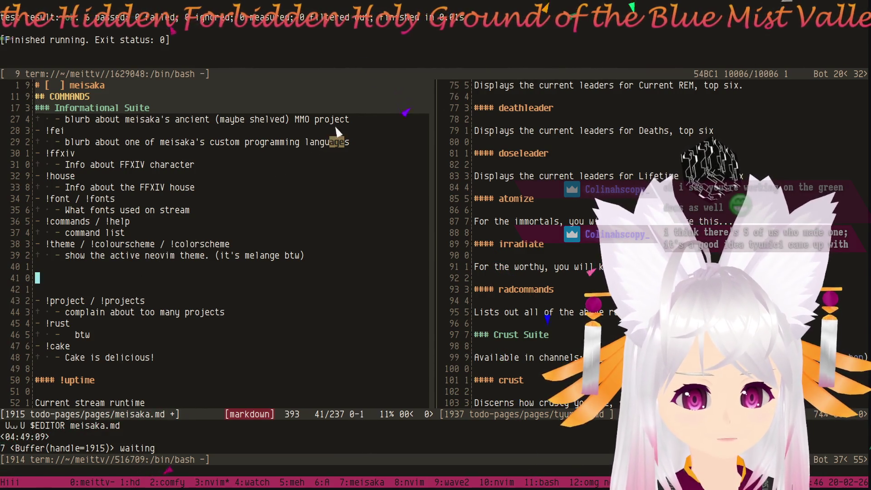
key(ctrl+d)
key(ctrl+d)
key(ctrl+d)
key(ctrl+d)
key(ctrl+d)
key(ctrl+d)
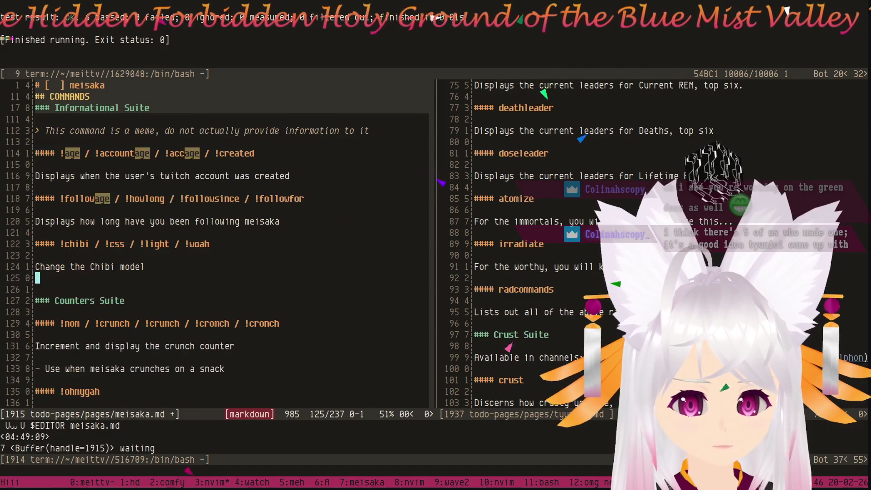
key(ctrl+d)
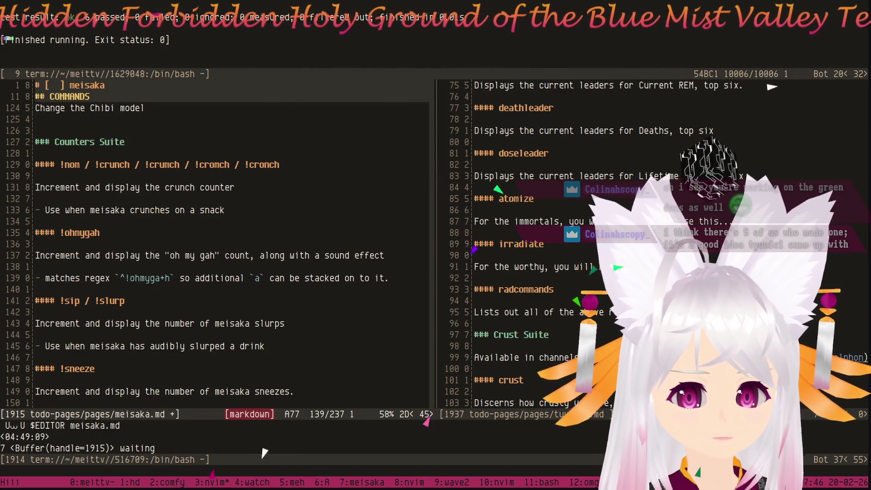
key(ctrl+d)
key(ctrl+d)
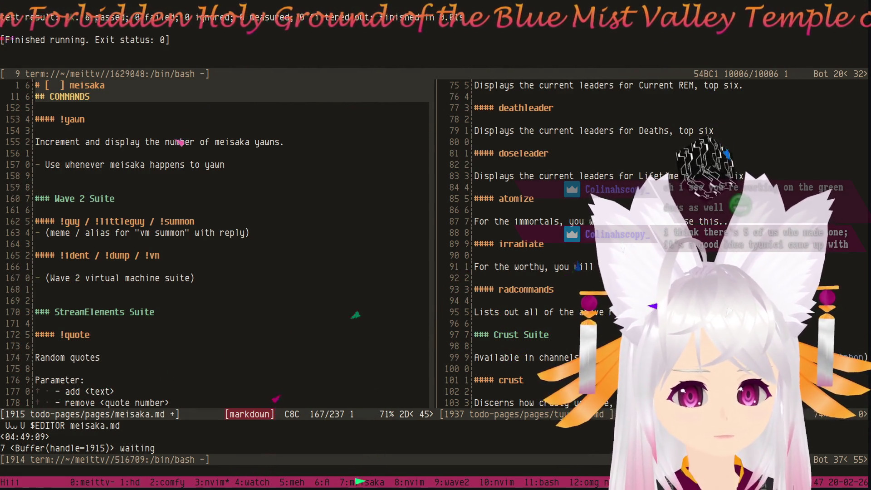
key(ctrl+d)
key(ctrl+d)
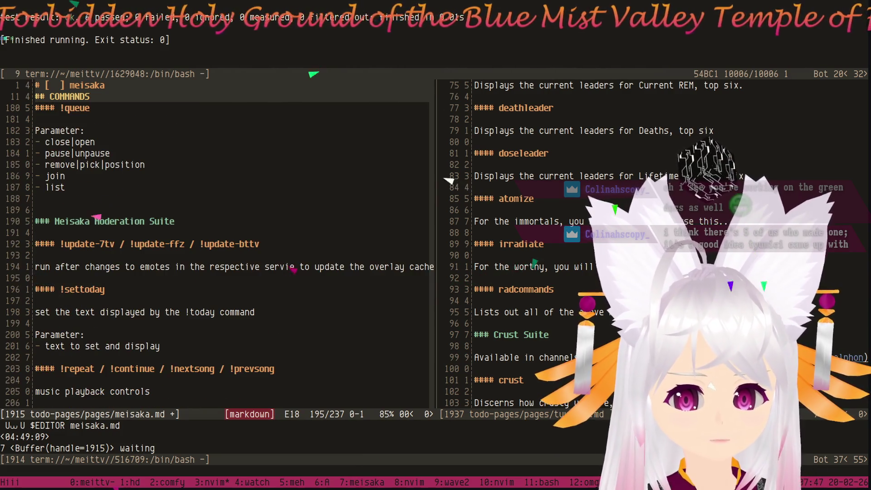
key(ctrl+d)
key(ctrl+u)
key(ctrl+u)
key(ctrl+u)
key(ctrl+u)
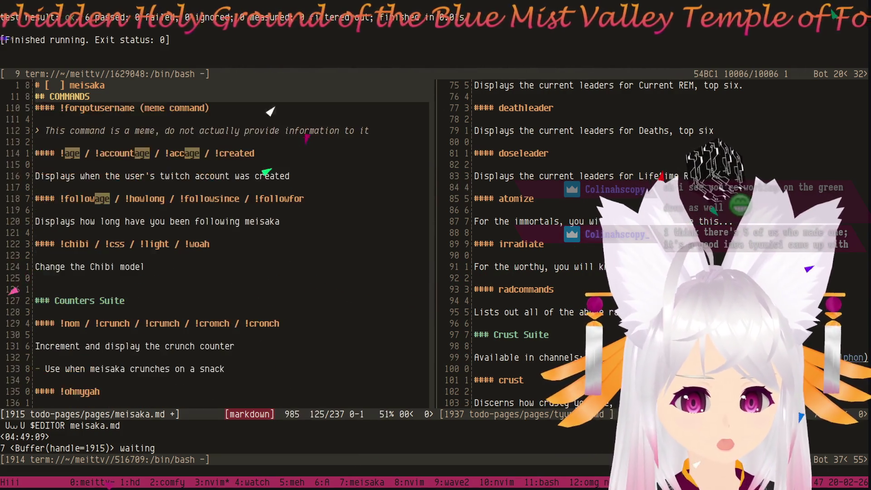
key(ctrl+u)
key(ctrl+u)
key(ctrl+u)
key(ctrl+u)
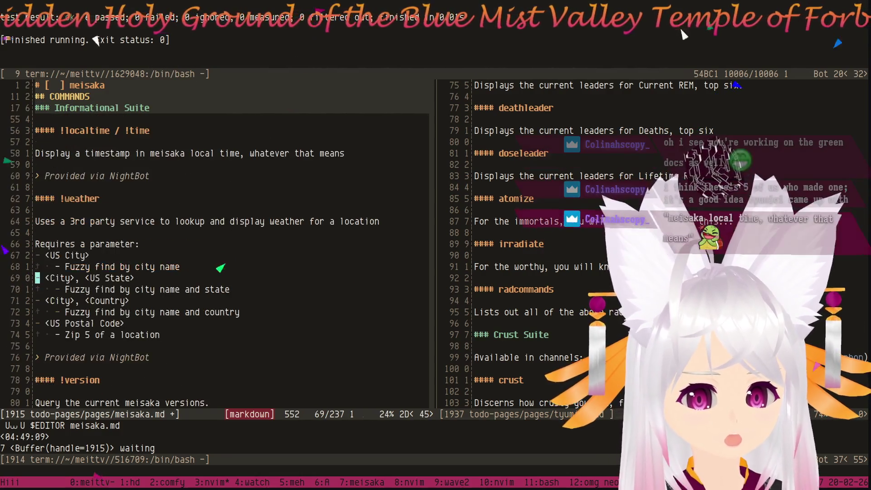
key(ctrl+u)
key(ctrl+u)
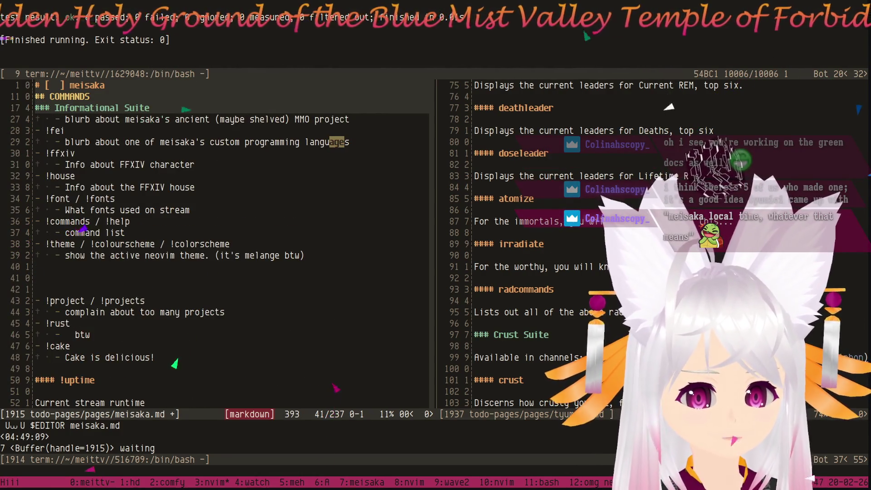
Add an Interaction Suite heading and make !project an H4 command heading.
key(o)
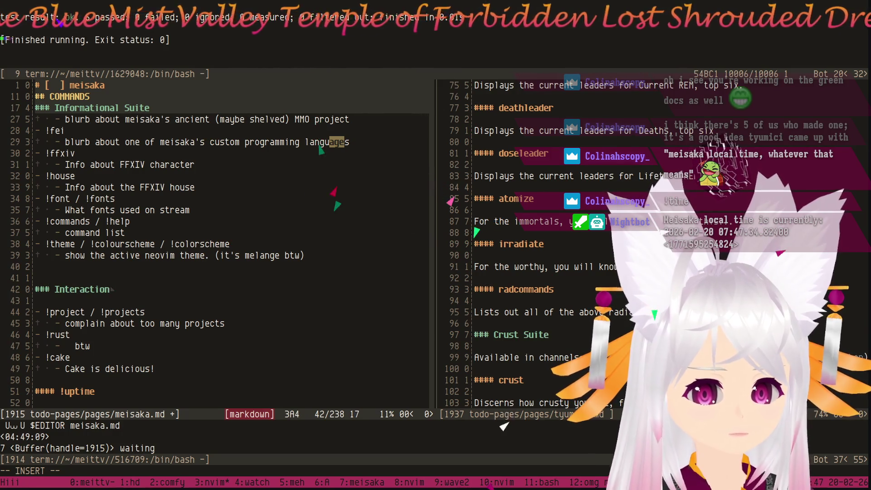
text( Suite)
key(Escape)
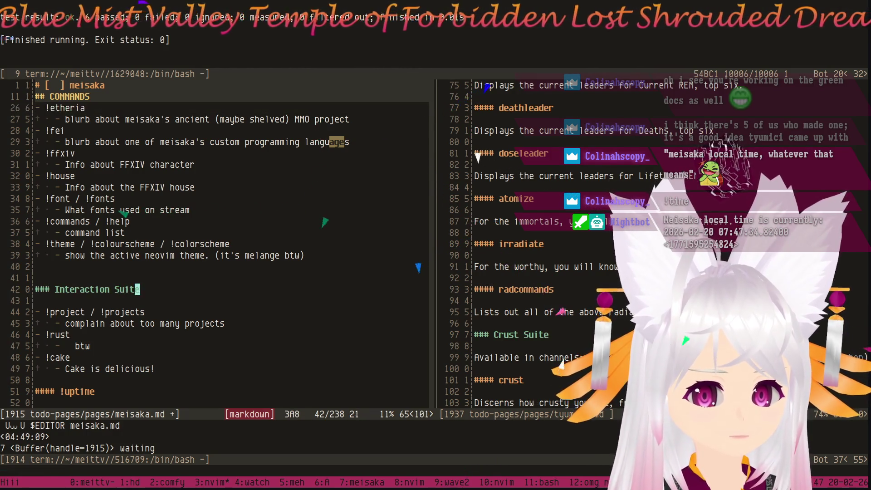
key(j)
key(j)
key(j)
text(t)
key(Escape)
key(k)
key(k)
text(0)
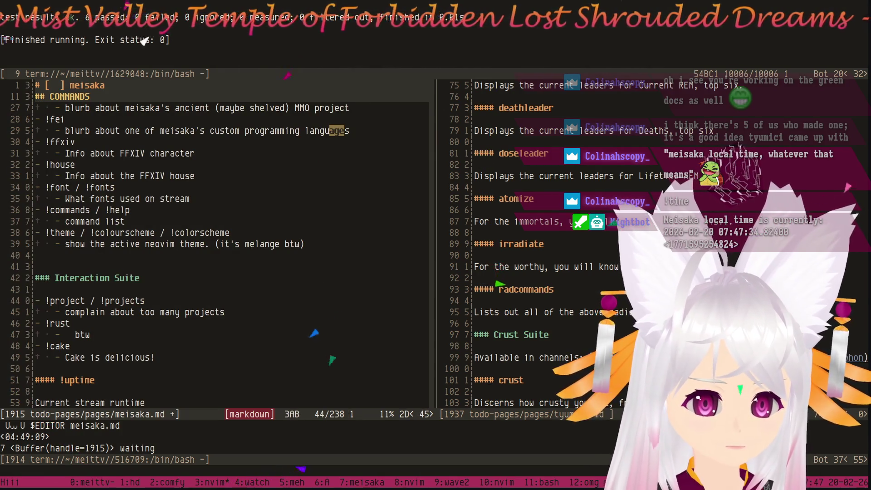
text(####)
key(Escape)
Make the project description a plain capitalised line separated from its heading, without the bullet.
key(j)
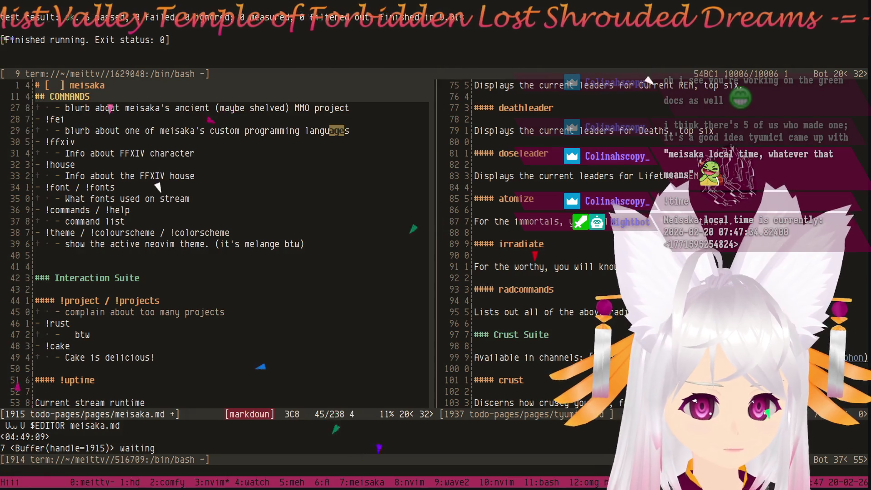
key(x)
key(i)
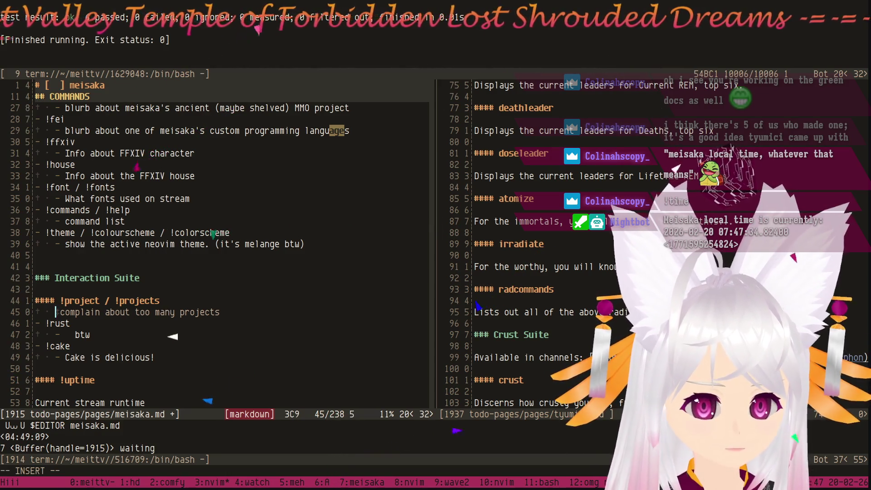
key(BackSpace)
key(BackSpace)
key(BackSpace)
key(Return)
key(Escape)
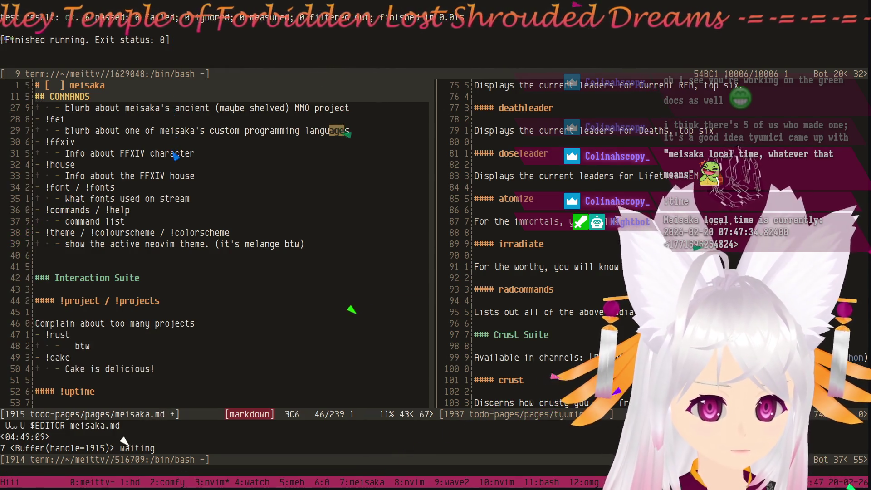
key(asciitilde)
key(o)
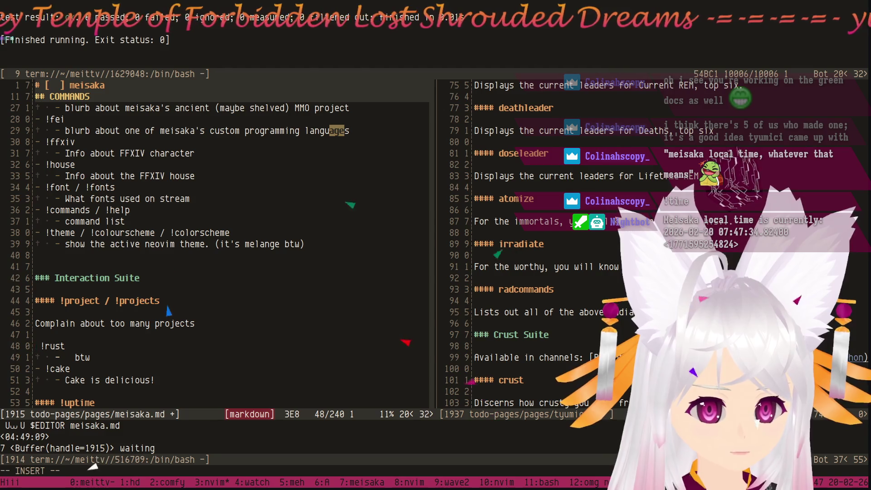
text(###)
text(####)
Make !rust and !cake H4 headings with plain 'btw' and 'Cake' descriptions, list dashes removed.
key(j)
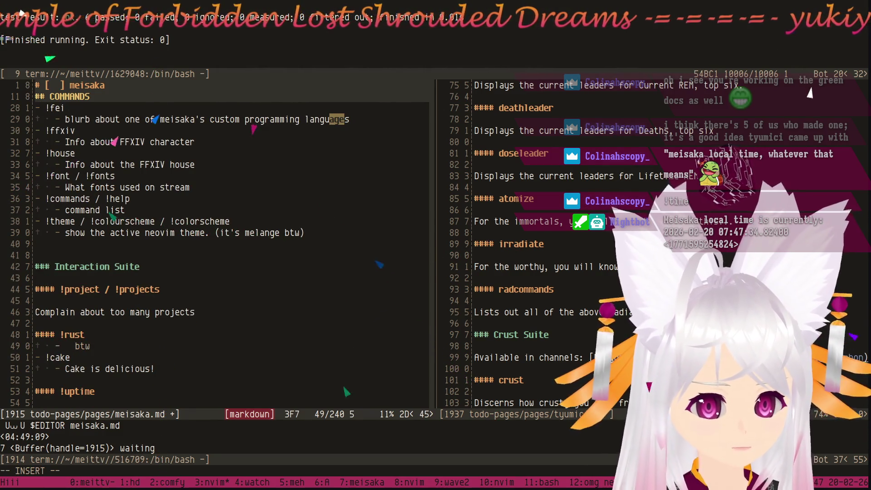
key(Return)
key(Escape)
key(o)
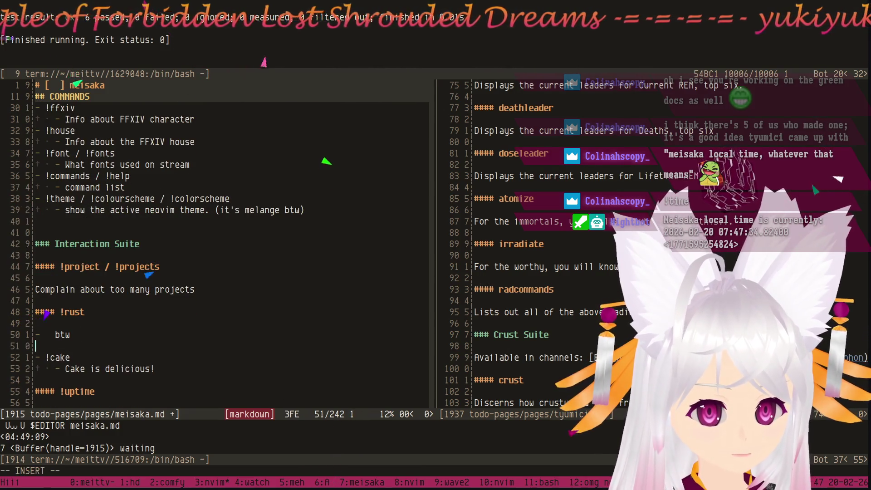
key(Escape)
key(j)
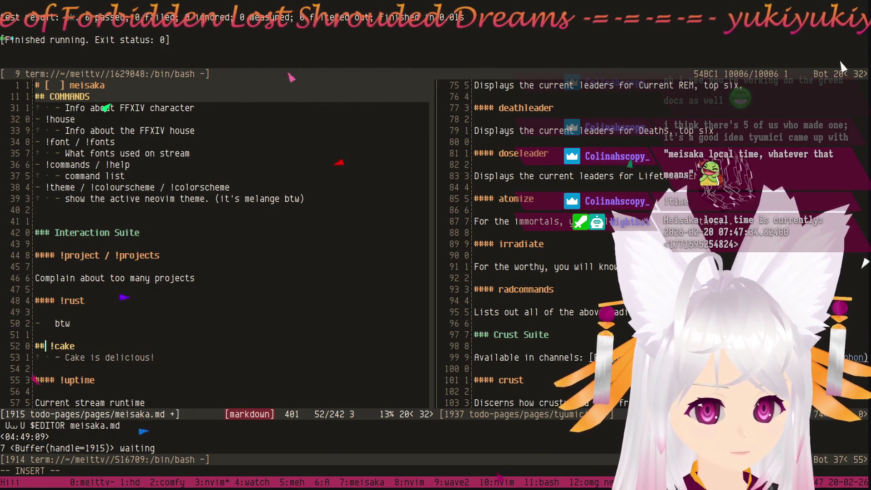
text(#)
key(j)
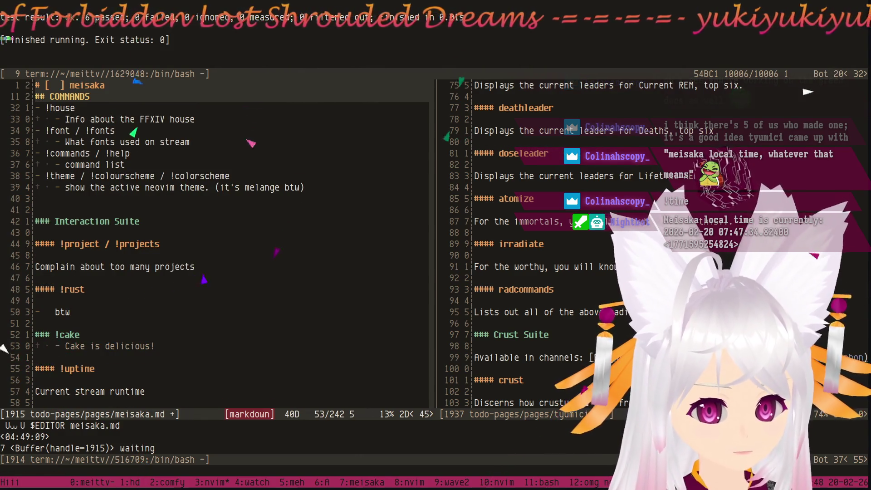
key(d)
key(0)
key(d)
key(w)
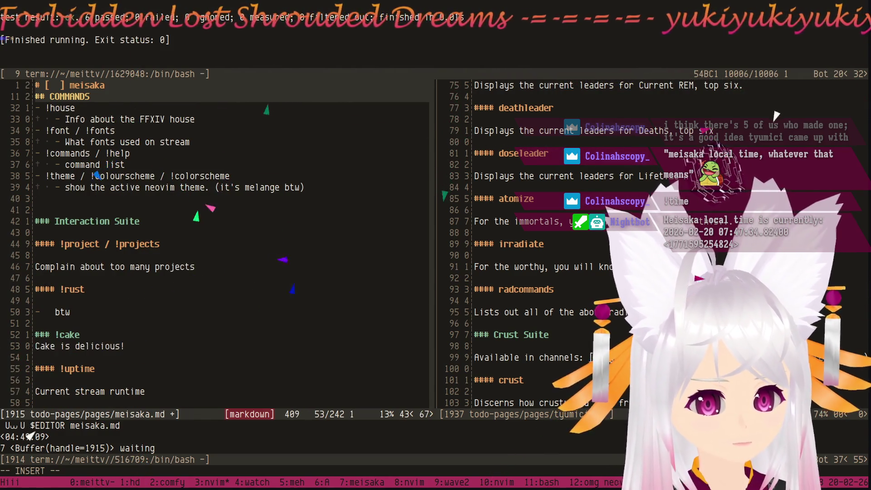
key(i)
key(Return)
key(Escape)
key(k)
key(k)
key(k)
key(k)
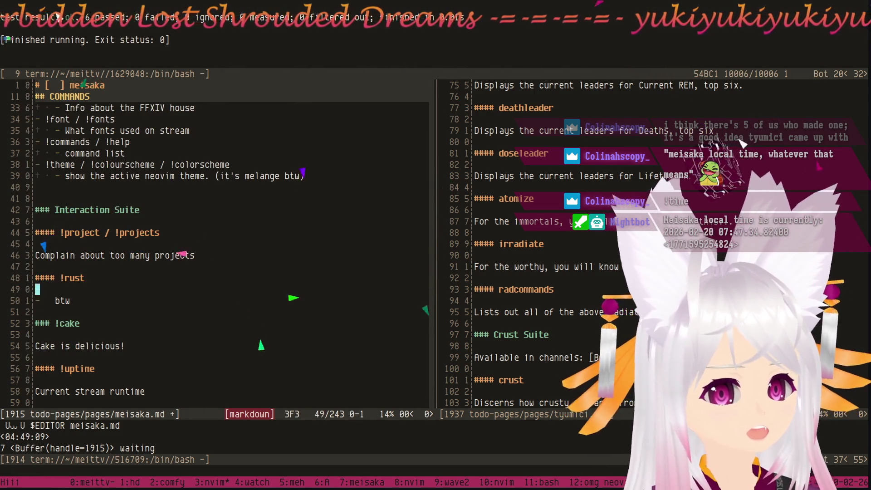
key(x)
key(x)
key(k)
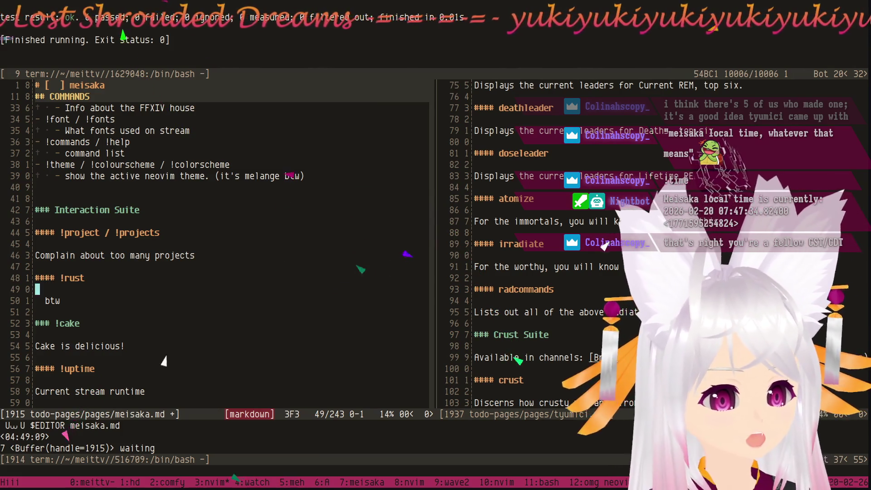
key(j)
key(j)
key(j)
key(j)
key(j)
key(j)
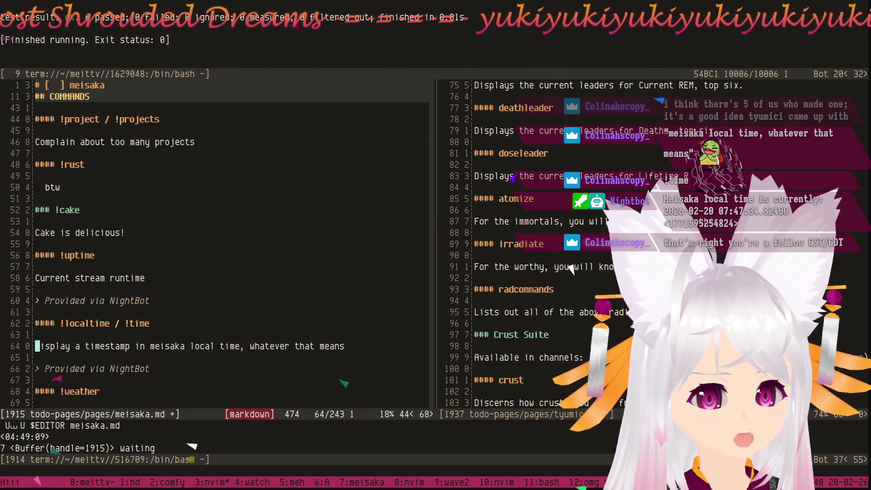
key(k)
key(k)
key(k)
key(k)
key(k)
key(k)
key(k)
key(k)
key(k)
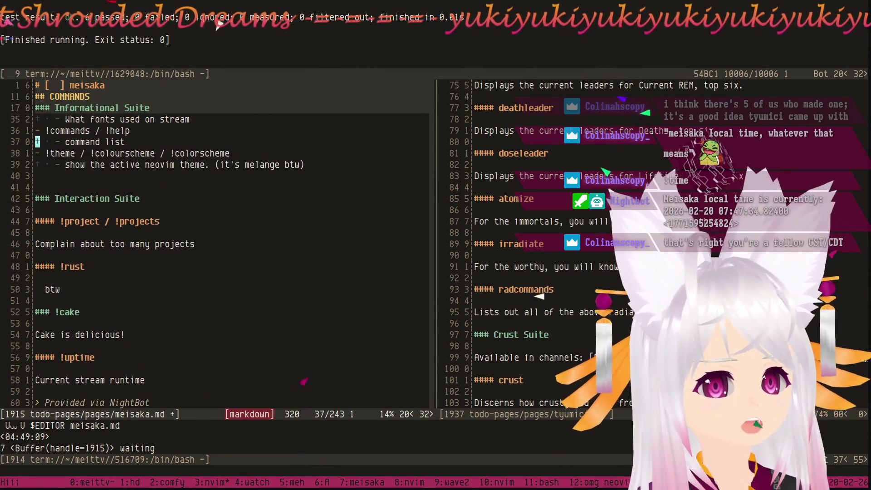
key(j)
key(j)
key(j)
key(j)
key(j)
key(j)
key(j)
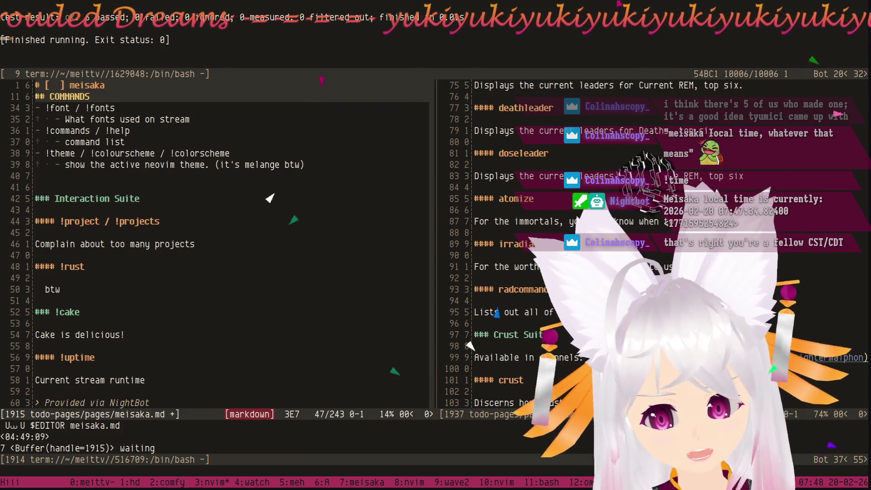
key(j)
key(j)
key(j)
key(j)
key(j)
key(j)
key(j)
key(j)
key(j)
key(j)
key(j)
key(j)
key(j)
key(j)
key(j)
key(j)
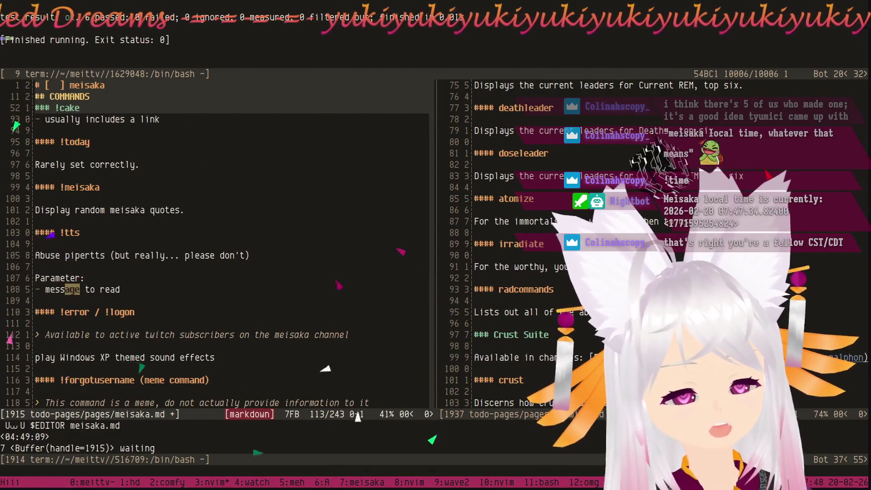
key(j)
key(j)
key(j)
key(j)
key(j)
key(j)
key(j)
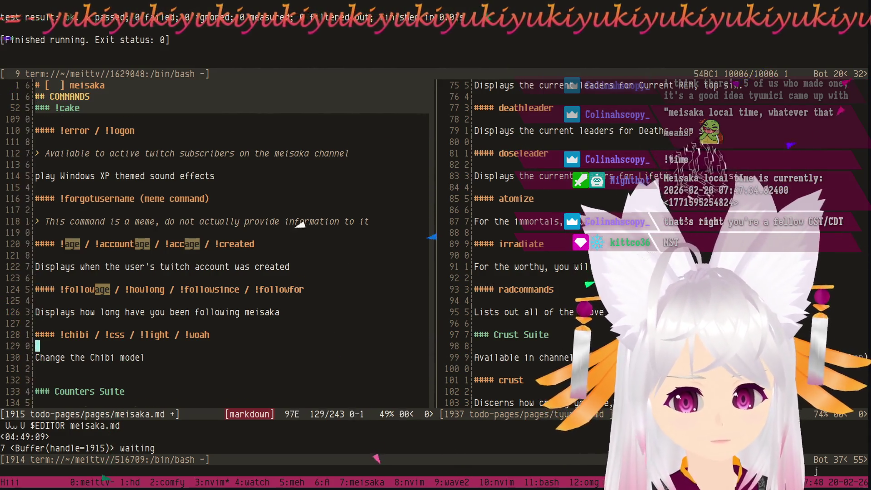
key(j)
key(j)
key(j)
key(k)
key(k)
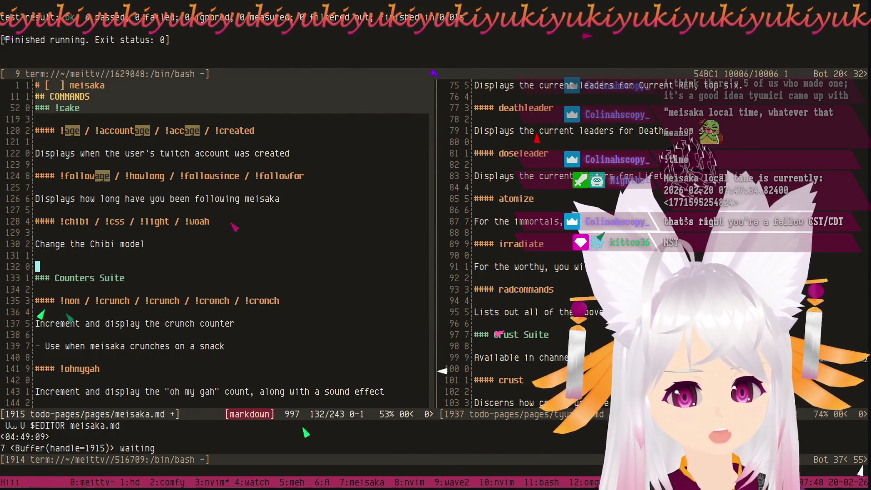
key(j)
key(j)
key(j)
key(j)
key(j)
key(j)
key(j)
key(j)
key(j)
key(k)
key(k)
key(k)
key(j)
key(j)
key(j)
key(j)
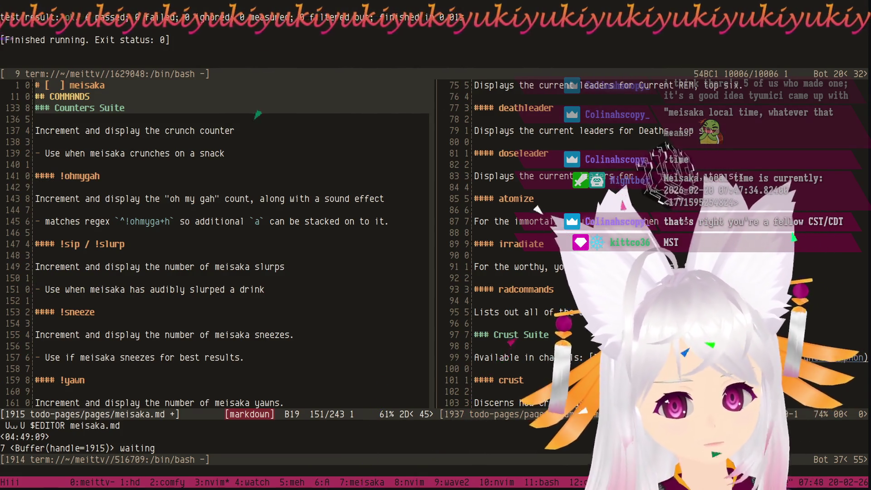
key(j)
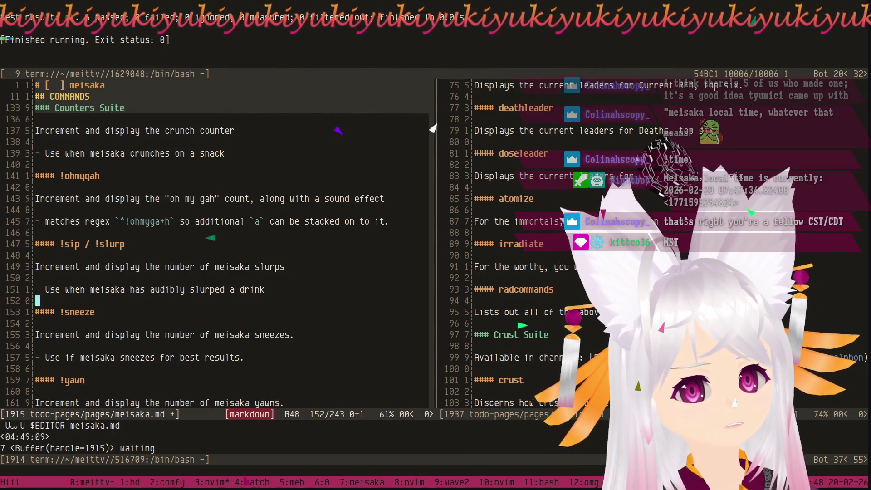
key(j)
key(j)
key(j)
key(j)
key(j)
key(j)
key(j)
key(j)
key(j)
key(j)
key(j)
key(j)
key(j)
key(j)
key(j)
key(j)
key(j)
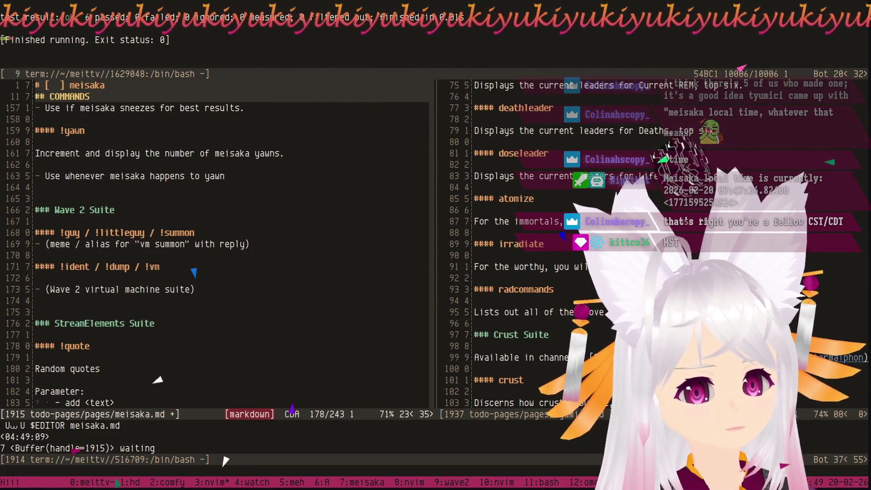
key(j)
key(j)
key(j)
key(j)
key(j)
key(j)
key(j)
key(k)
key(j)
key(j)
key(j)
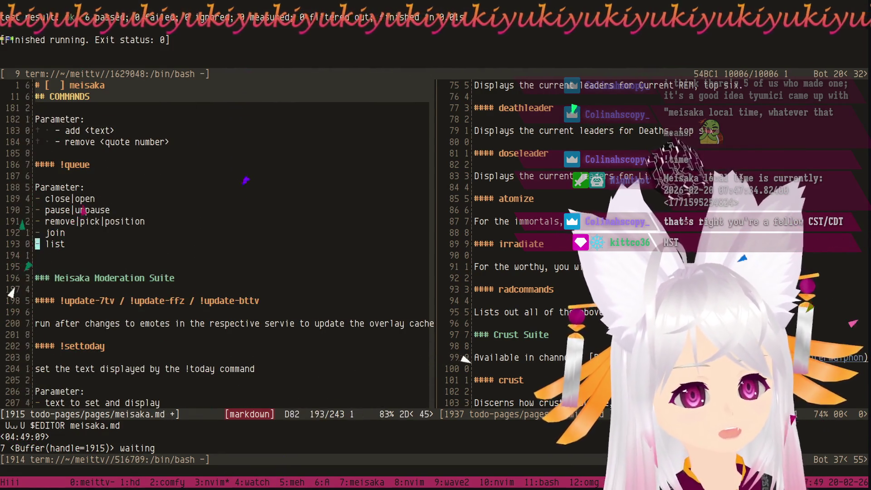
key(j)
key(j)
key(j)
key(j)
key(j)
key(j)
key(j)
key(j)
key(j)
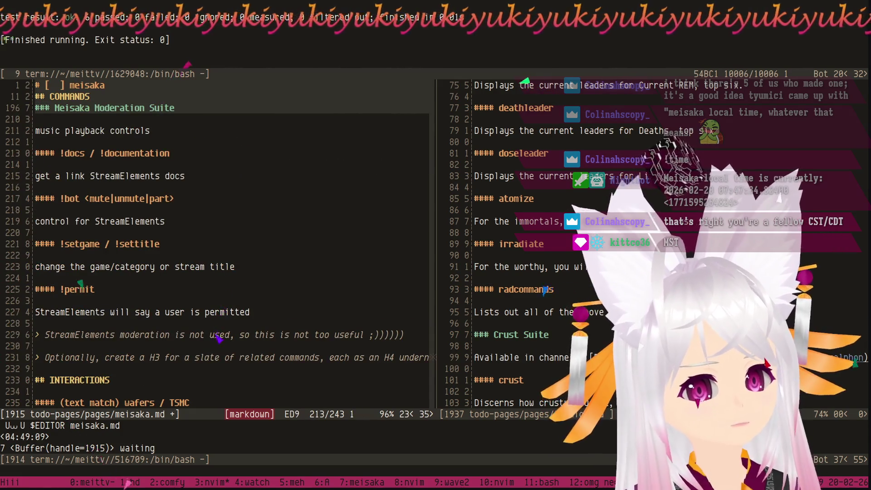
key({)
key({)
key({)
key(})
key(})
key(})
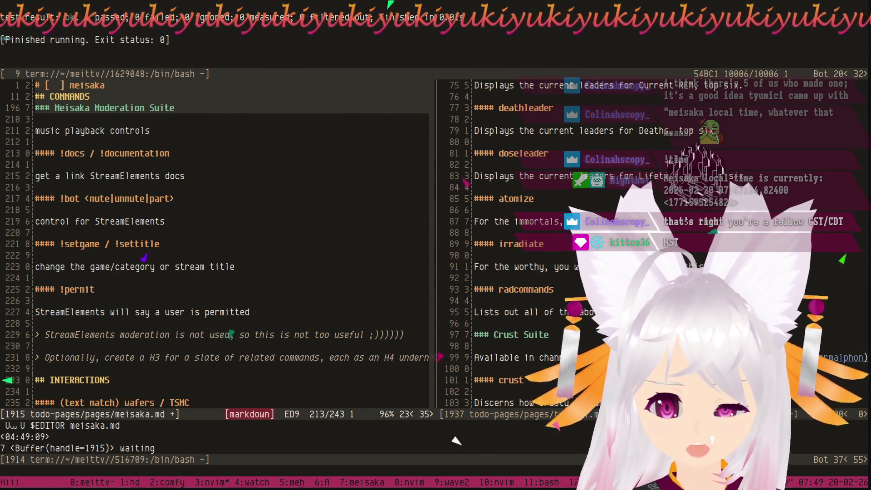
key(k)
key(k)
key(k)
key(k)
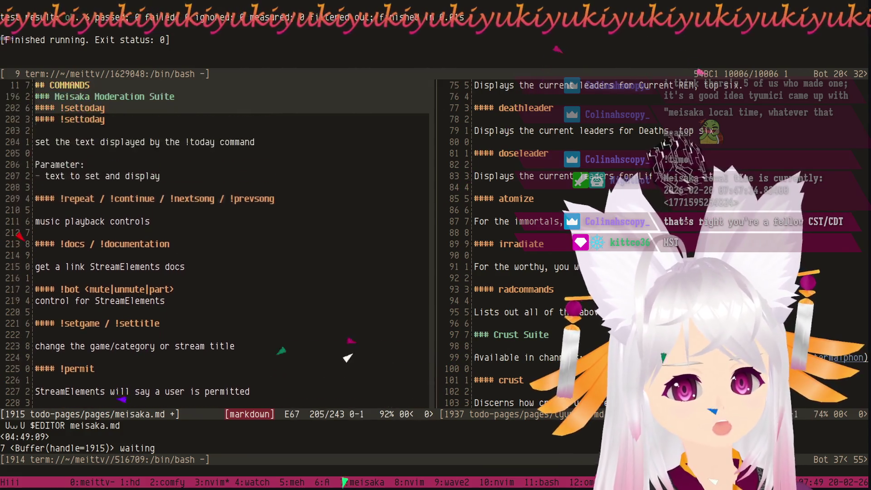
key(k)
key(k)
key(k)
key(k)
Move down to the !settoday description where !today is mentioned.
key(j)
key(j)
key(j)
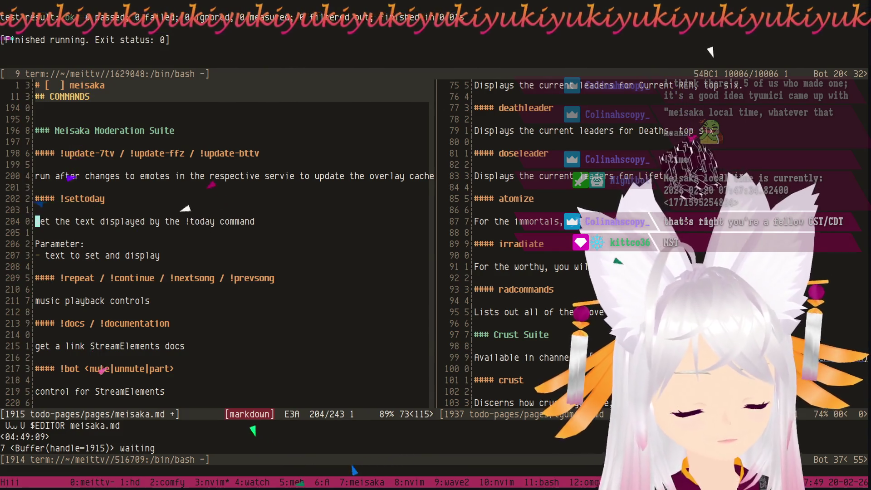
key(j)
key(j)
key(j)
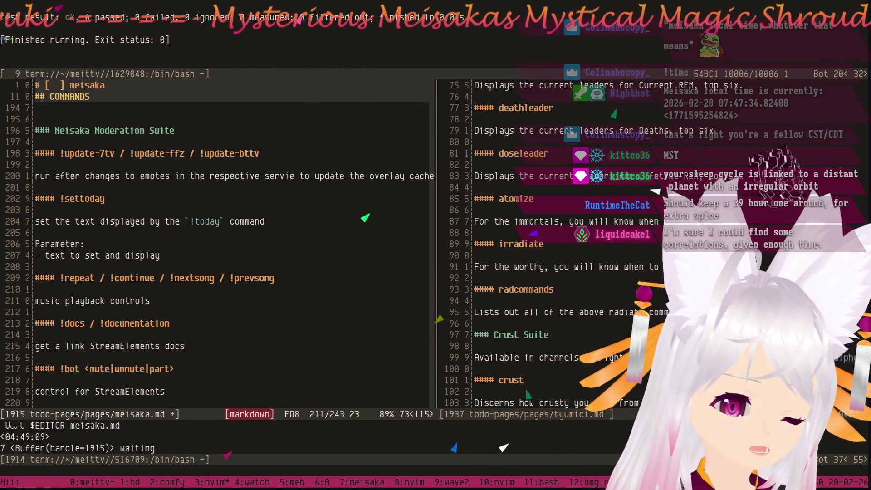
In the other window, browse the pages folder with netrw and open colinahscopy.md.
key(ctrl+w)
key(l)
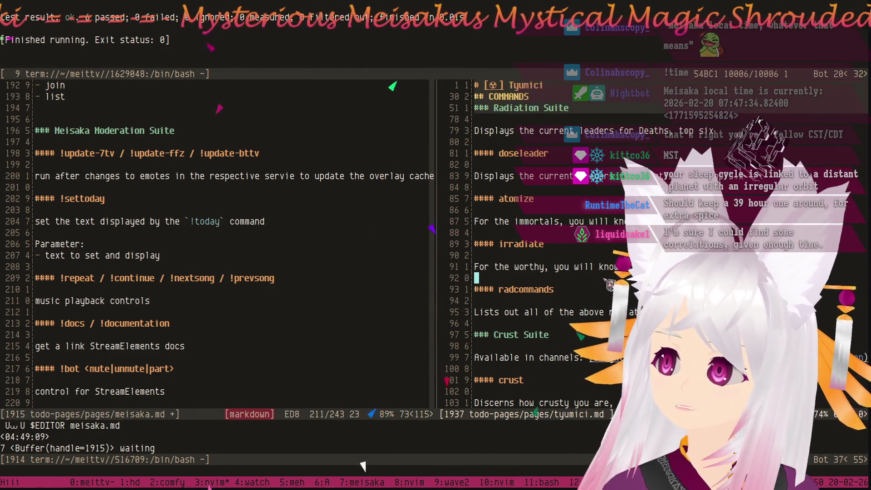
key(minus)
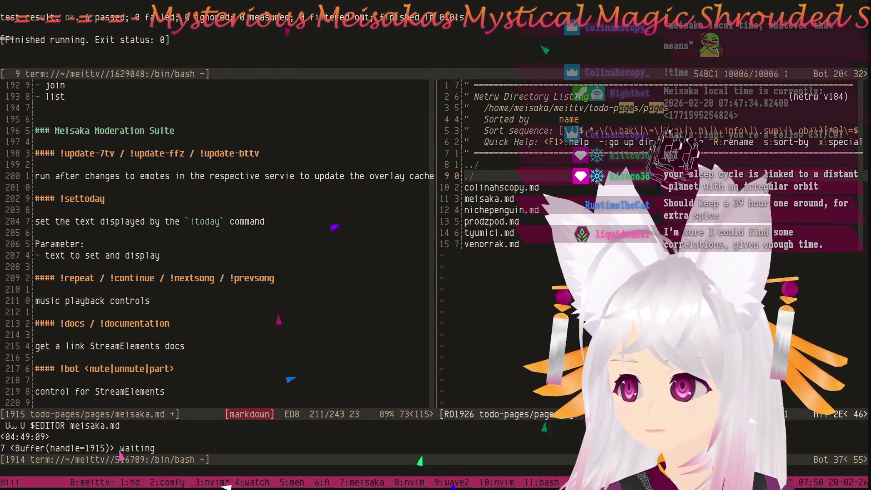
key(j)
key(j)
key(Return)
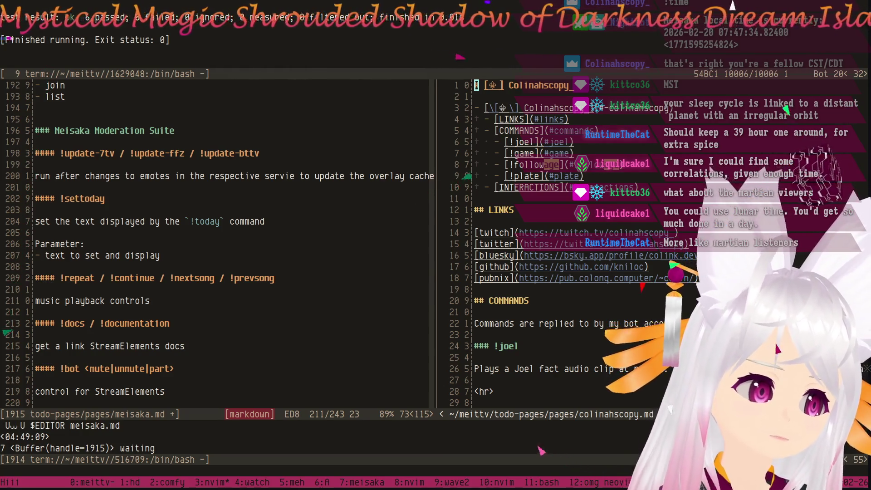
click(309, 313)
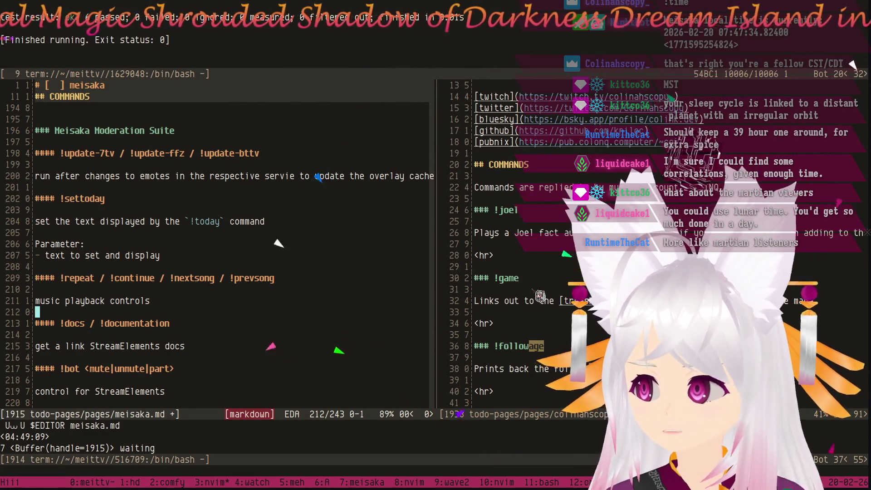
scroll(539, 296, down, 4)
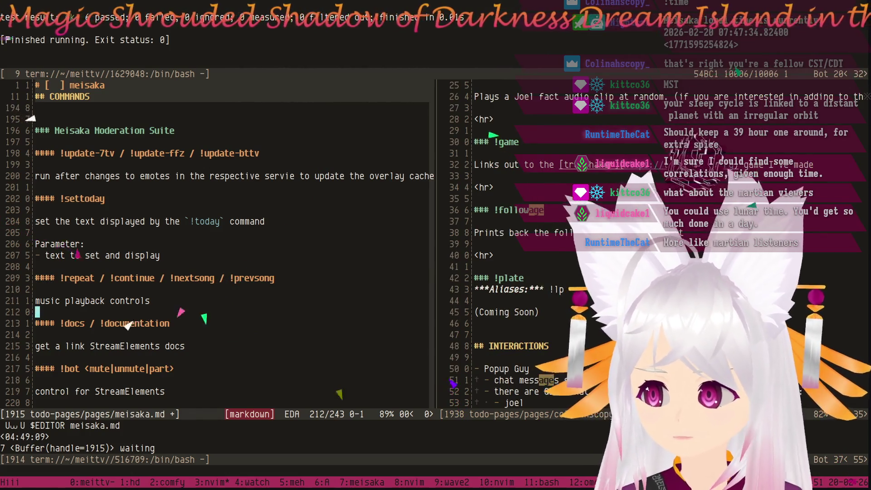
scroll(540, 272, up, 7)
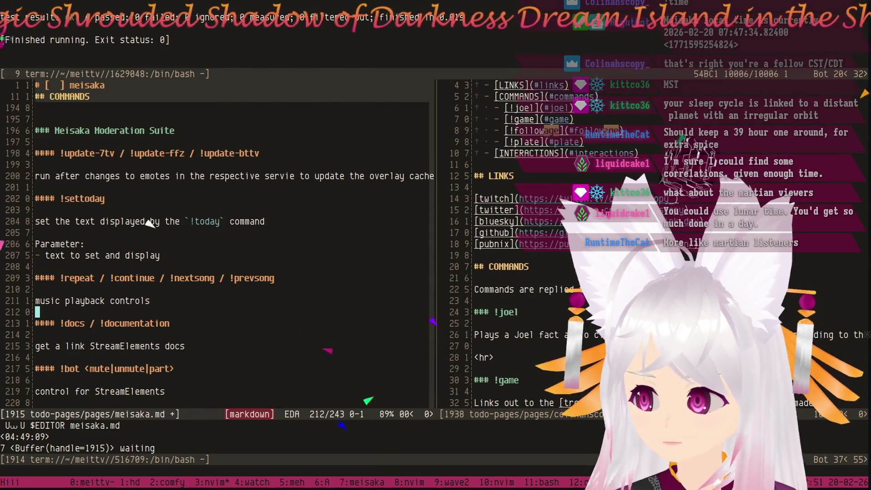
scroll(539, 272, down, 2)
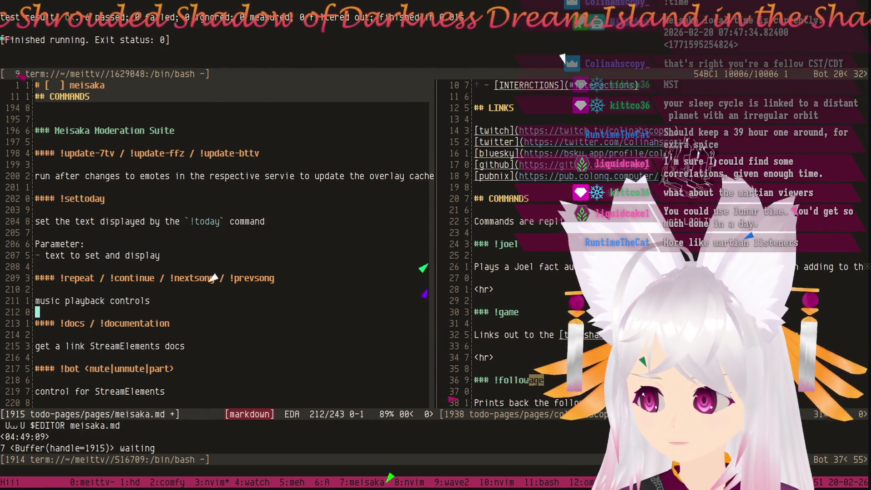
scroll(540, 273, down, 11)
scroll(539, 272, up, 2)
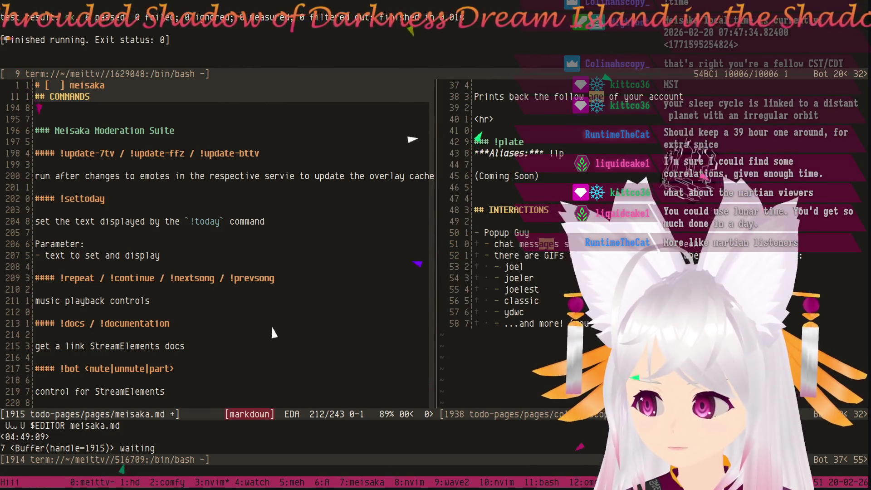
scroll(231, 293, down, 6)
scroll(232, 292, down, 5)
scroll(228, 292, down, 2)
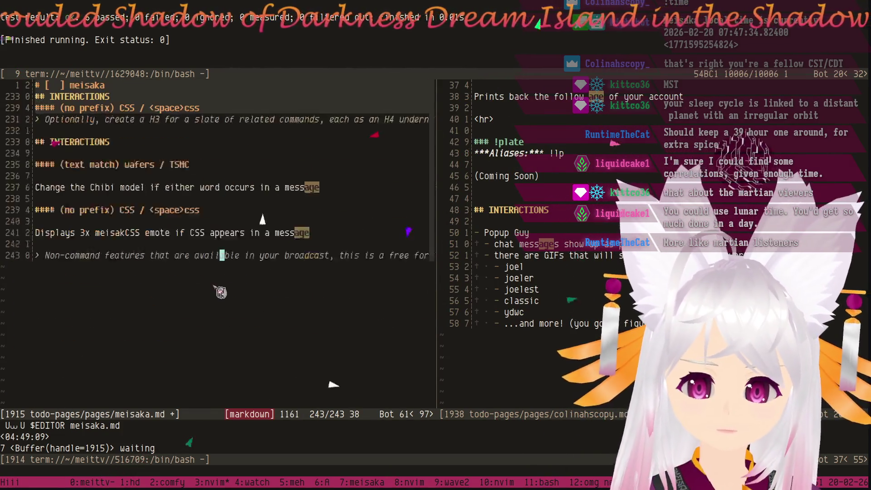
scroll(221, 293, up, 3)
scroll(221, 292, up, 1)
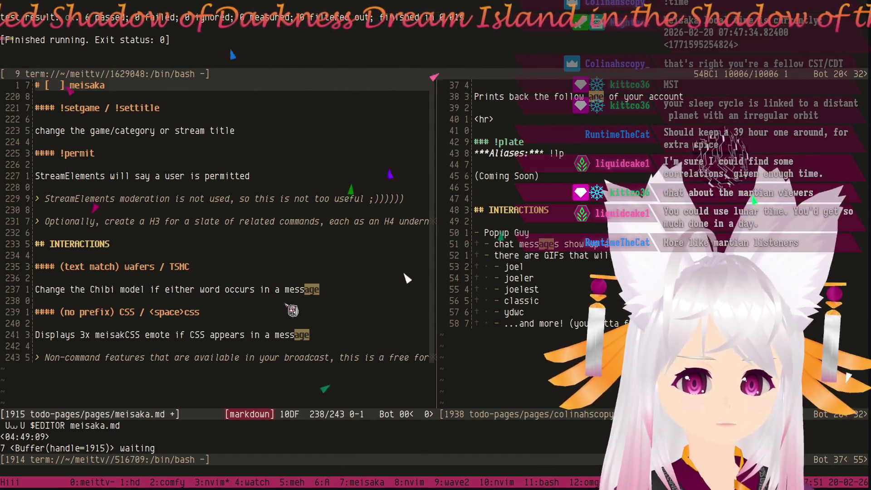
click(282, 357)
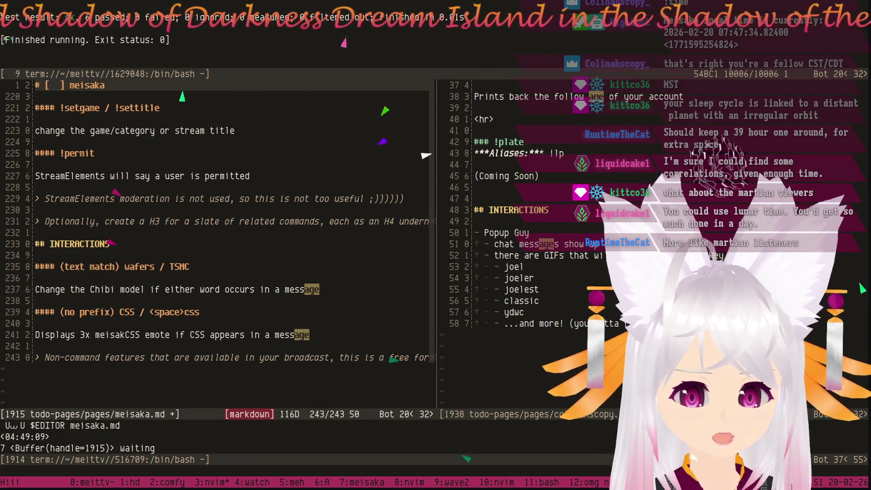
Delete the trailing '> Non-command features' template note at the end of meisaka.md.
key(d)
key(d)
key(ctrl+c)
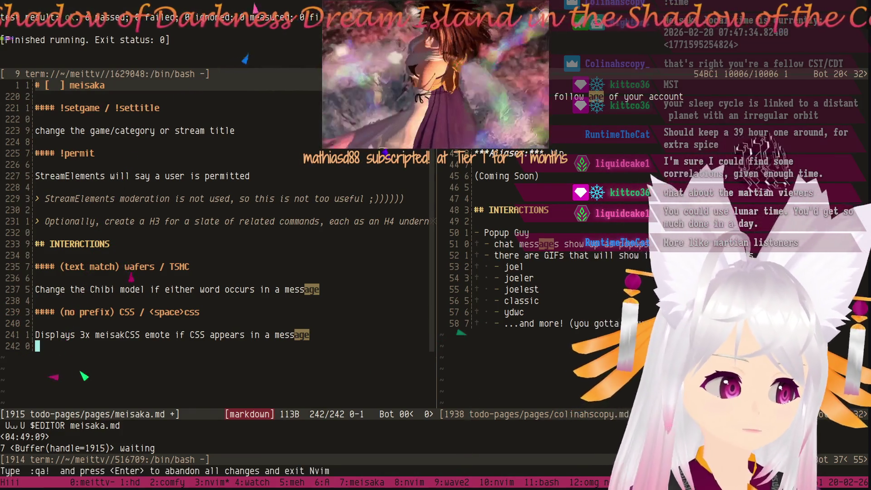
key(k)
key(k)
key(k)
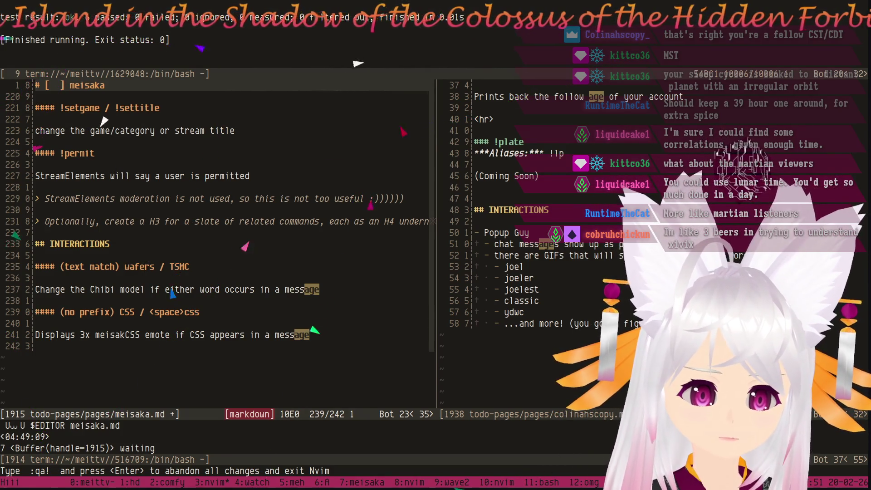
Delete the '> Optionally, create a H3' template note together with the blank line above it.
key(j)
key(j)
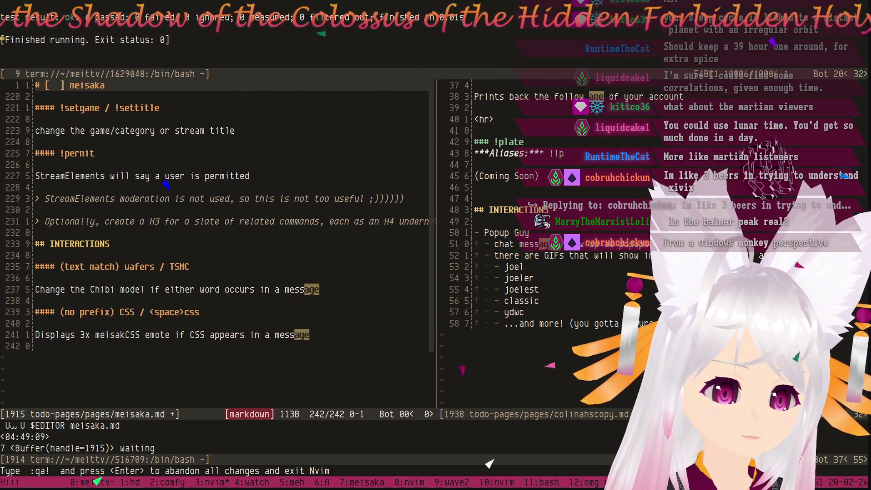
key(k)
key(k)
key(j)
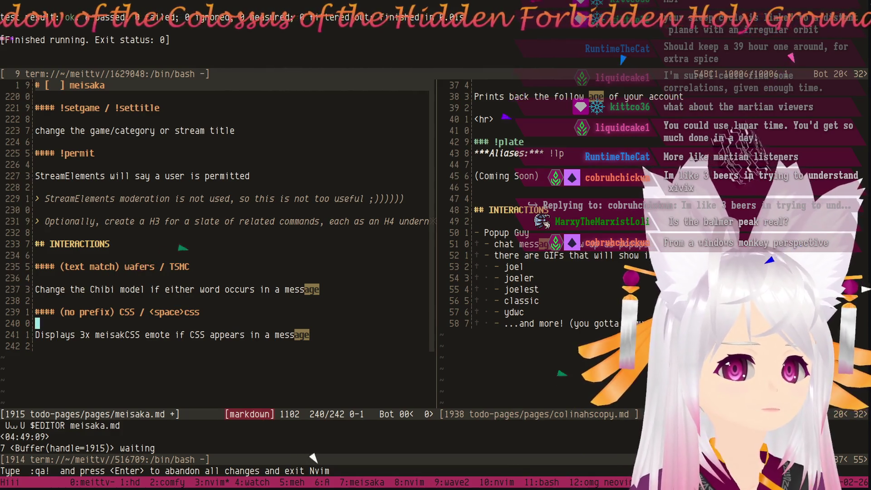
key(k)
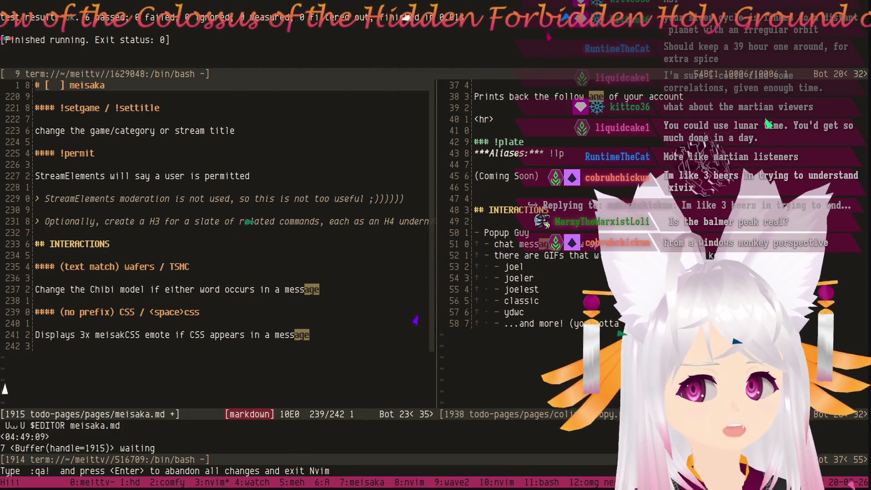
key(k)
key(k)
key(k)
key(k)
key(k)
key(k)
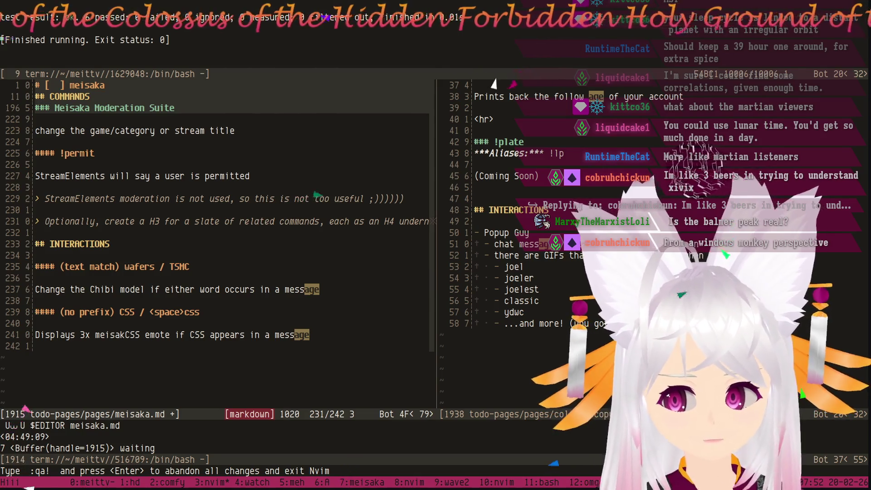
key(dollar)
key(0)
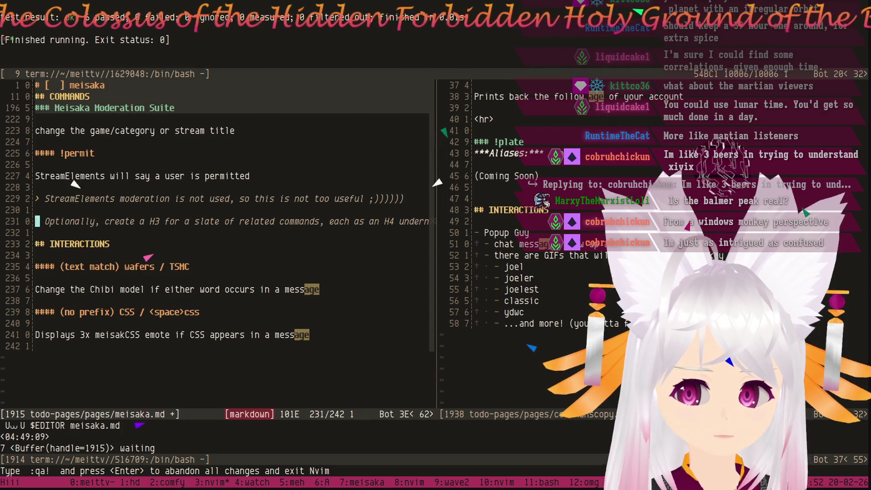
key(V)
key(k)
key(d)
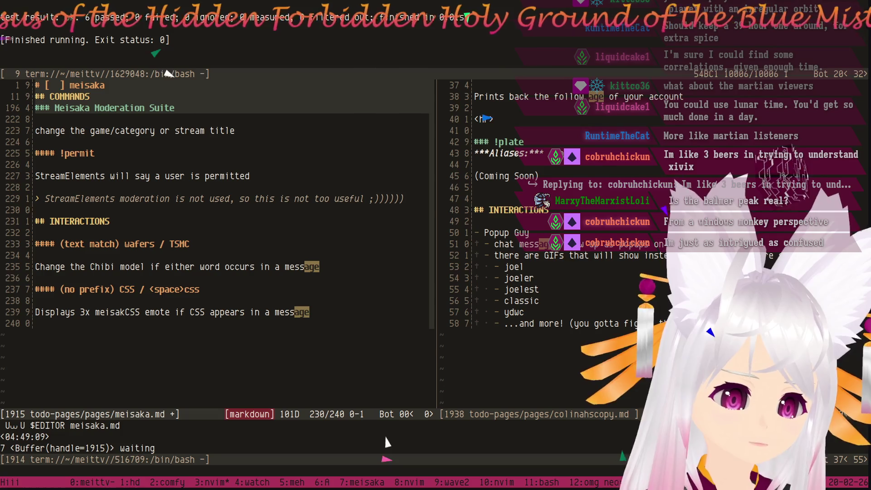
Remove one '#' from the wafers/TSMC and CSS interaction headings to make them H3.
key(j)
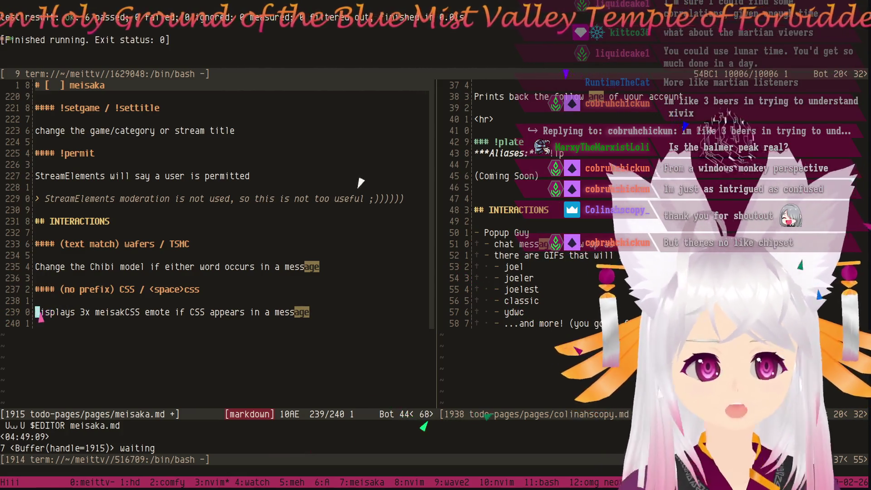
key(k)
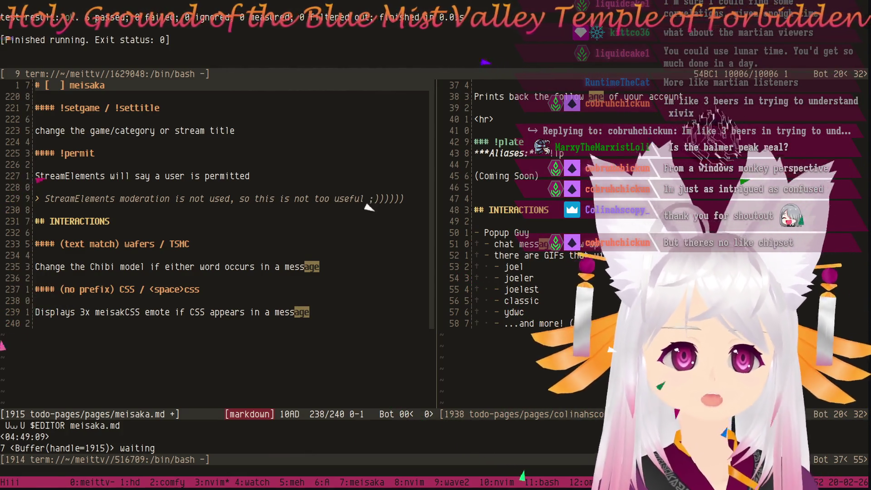
key(k)
key(k)
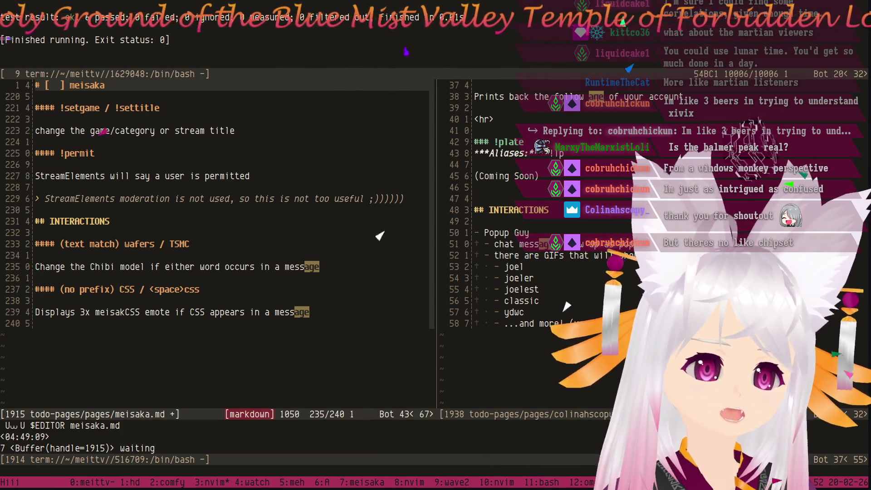
key(x)
key(j)
key(j)
key(j)
key(j)
key(x)
key(k)
key(k)
key(k)
key(k)
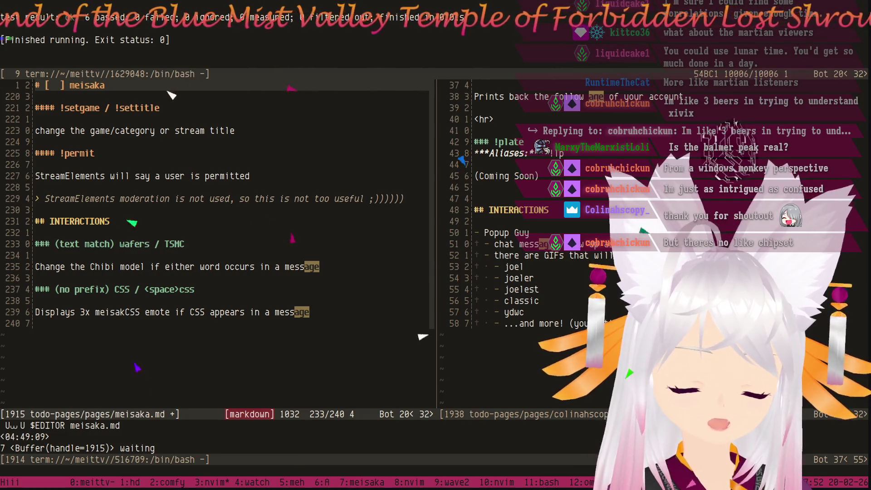
key(l)
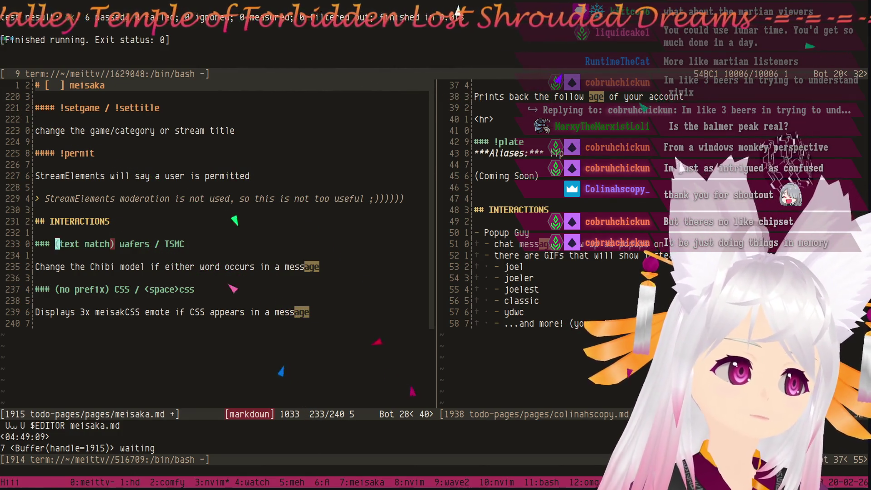
key(w)
key(w)
key(w)
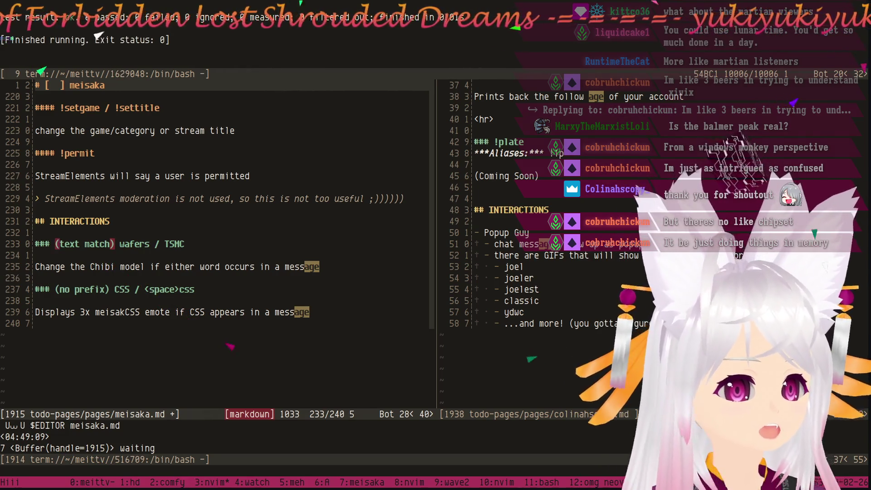
key(j)
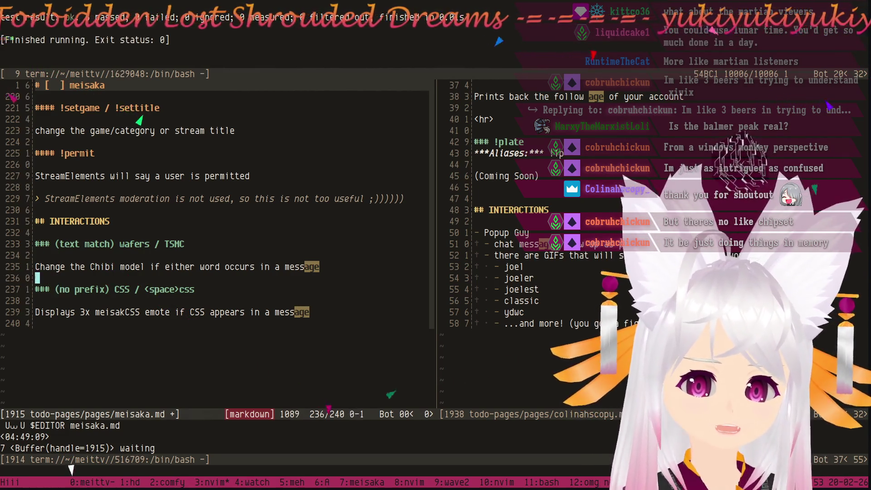
key(k)
key(k)
key(k)
key(w)
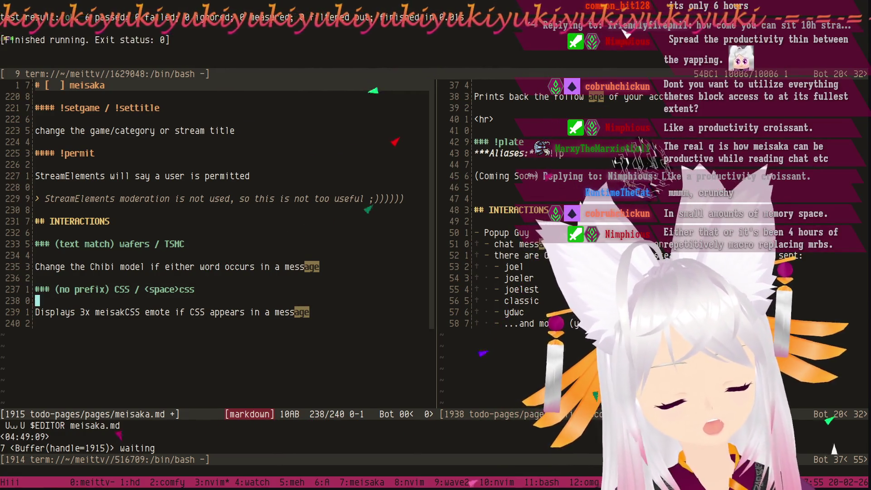
key(k)
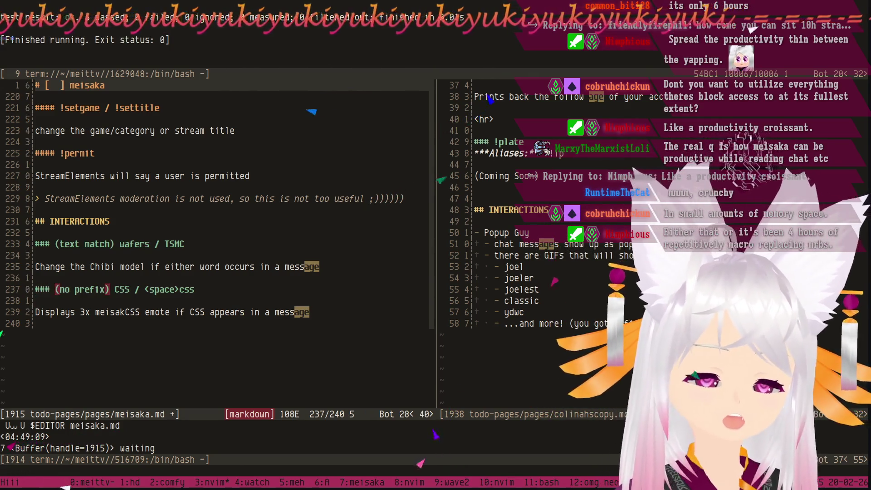
key(k)
key(k)
key(l)
key(l)
key(l)
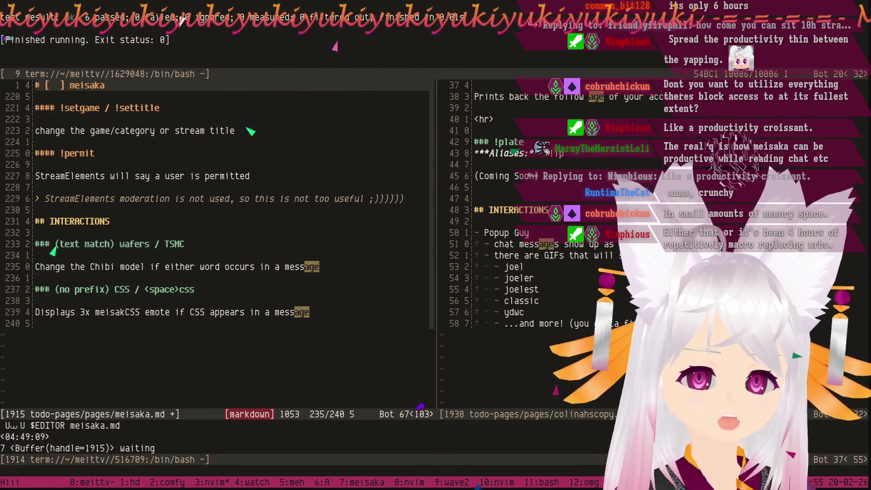
key(j)
key(k)
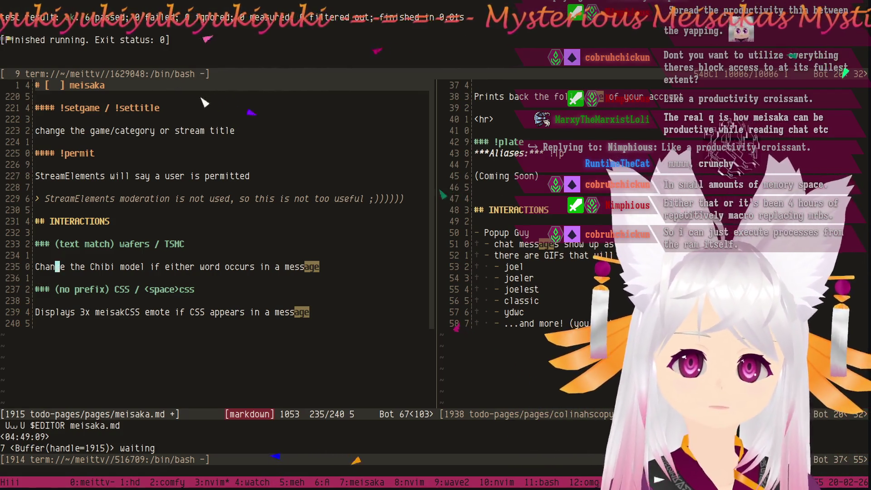
key(j)
key(j)
key(j)
key(j)
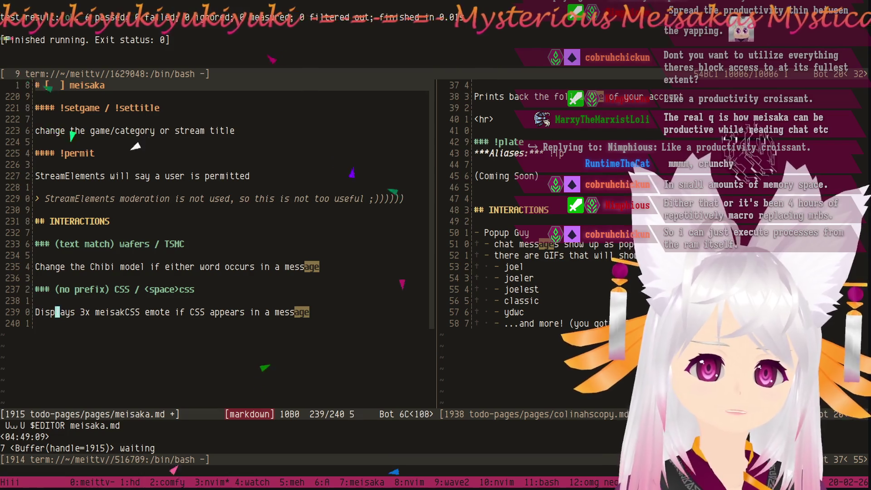
key(k)
key(k)
key(k)
key(k)
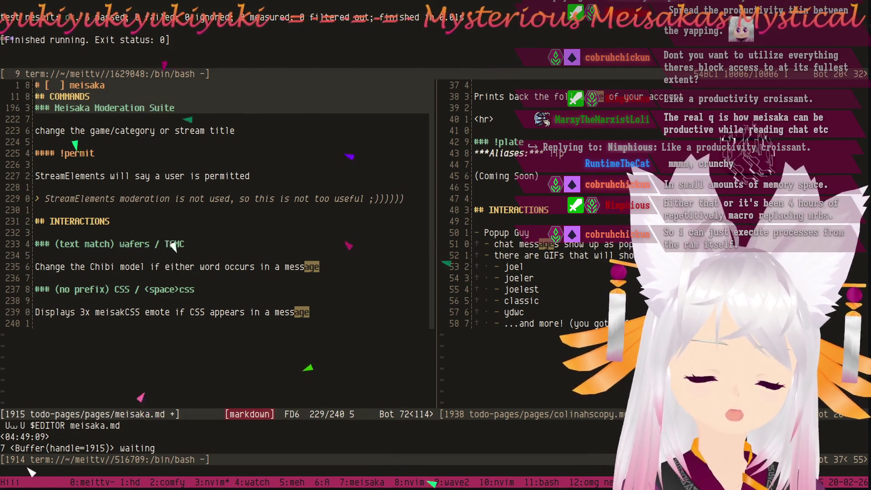
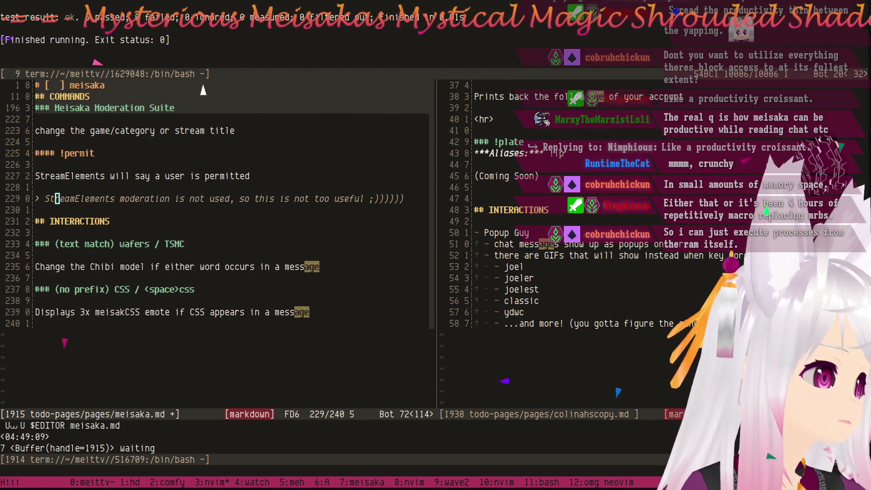
Review the CSS and wafers/TSMC interaction entries, then move up to the Wave 2 Suite commands.
click(181, 314)
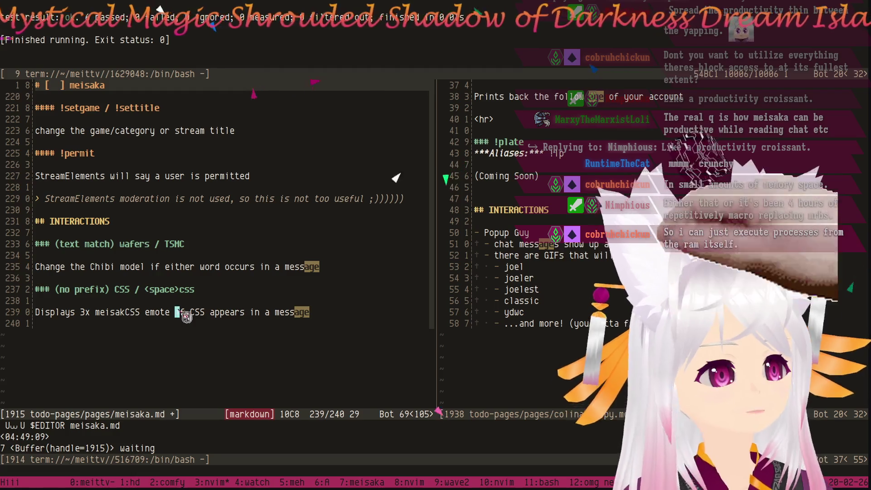
key(j)
key(k)
key(k)
key(k)
key(k)
key(k)
key(k)
key(k)
key(j)
key(j)
key(j)
key(j)
key(j)
key(j)
key(j)
key(k)
key(k)
key(k)
key(k)
key(k)
key(k)
key(k)
key(k)
key(k)
key(k)
key(k)
key(k)
key(k)
key(k)
key(k)
key(k)
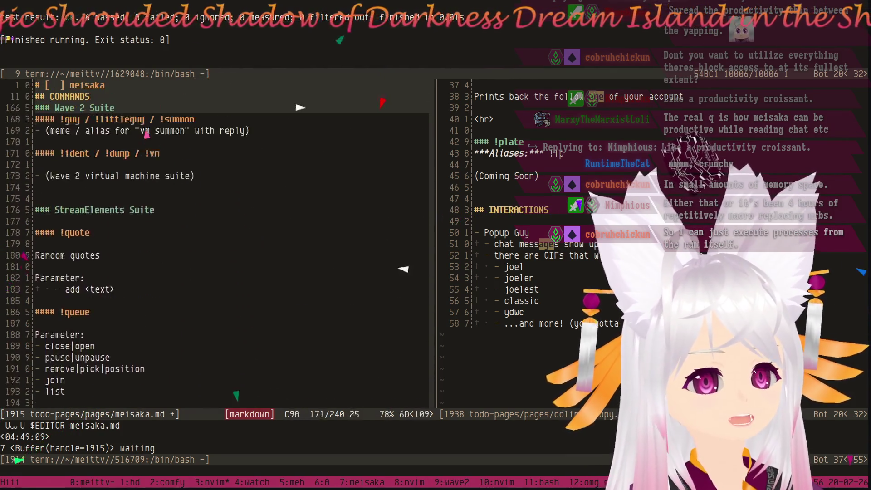
key(k)
key(k)
Strip the bracket from the !guy meme description and add a blank line above it.
key(j)
key(j)
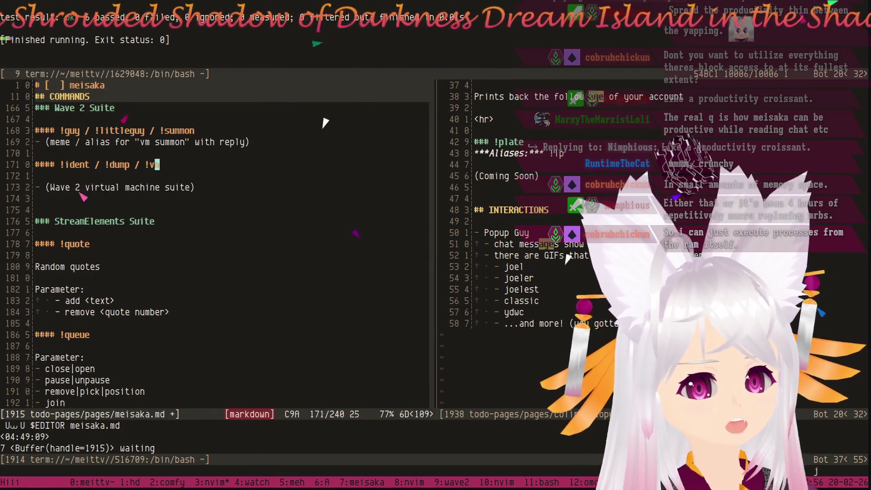
key(j)
key(j)
key(j)
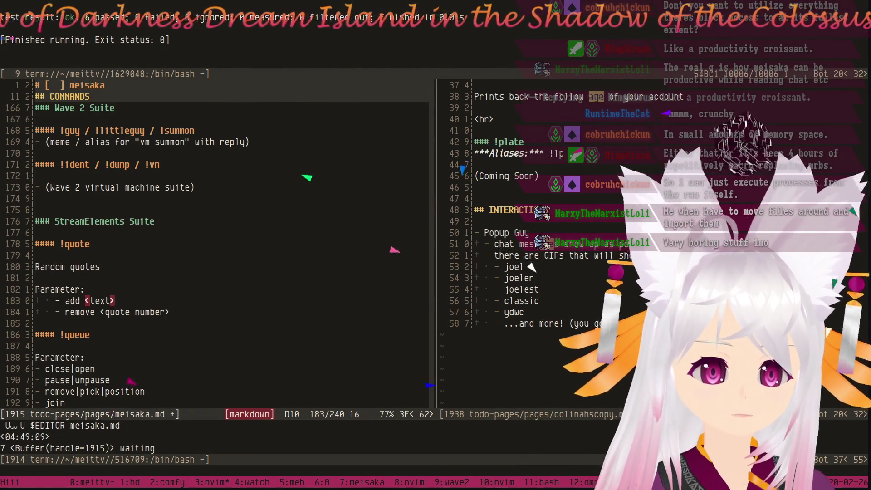
key(k)
key(k)
key(k)
key(k)
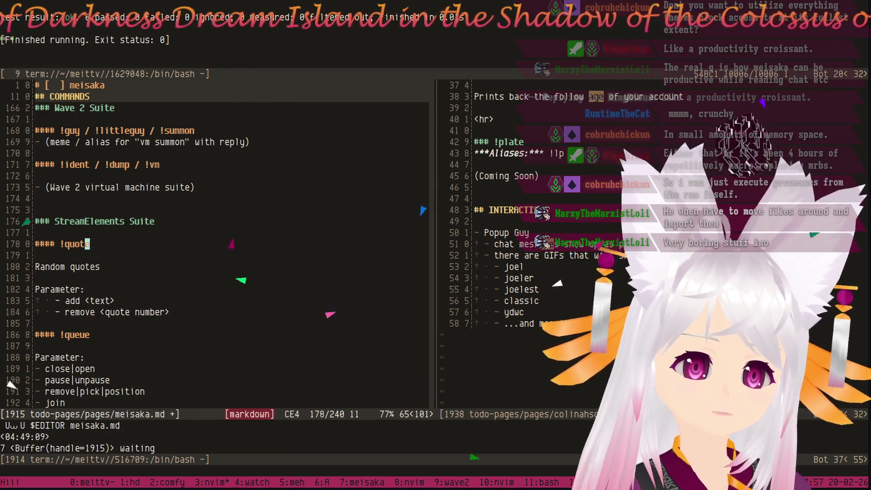
key(k)
key(k)
key(k)
key($)
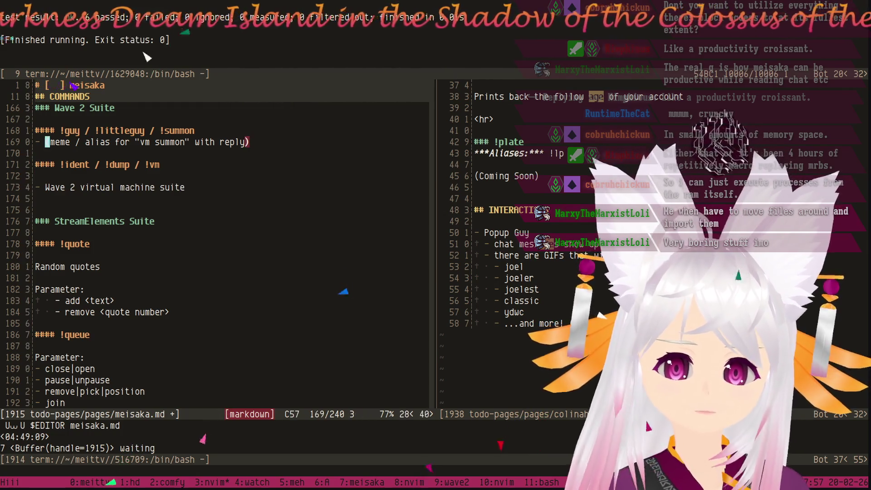
key(x)
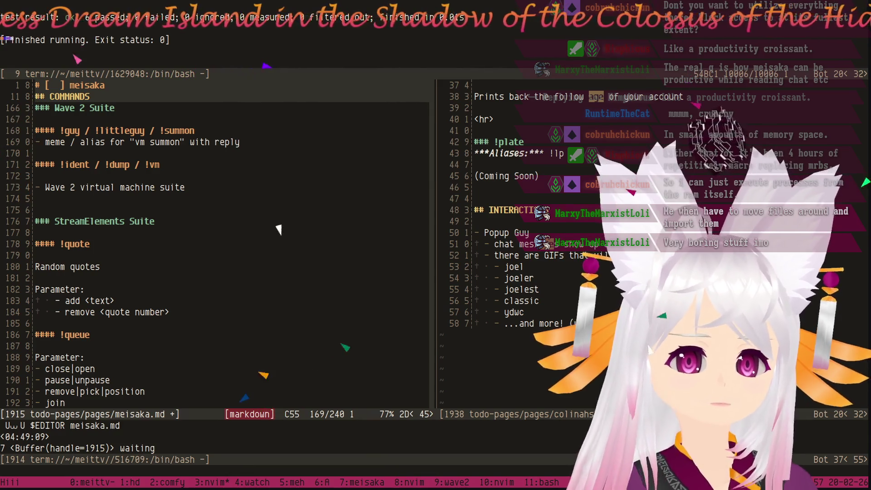
key(ctrl+y)
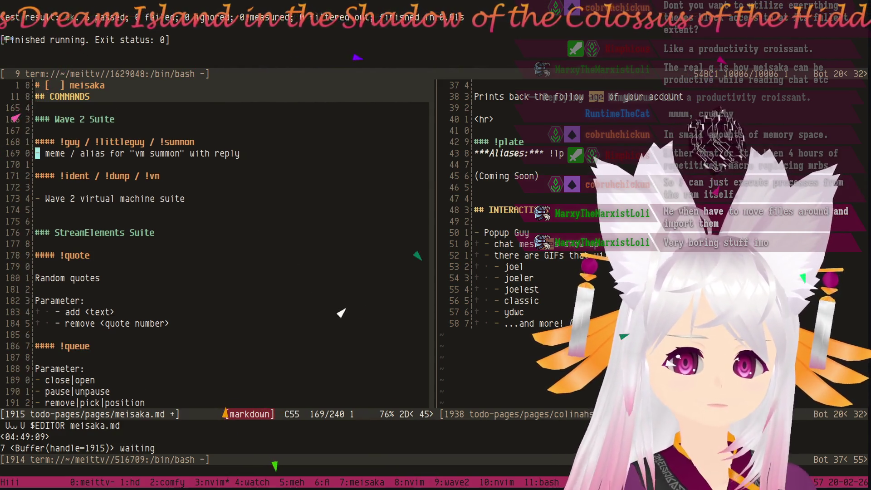
key(O)
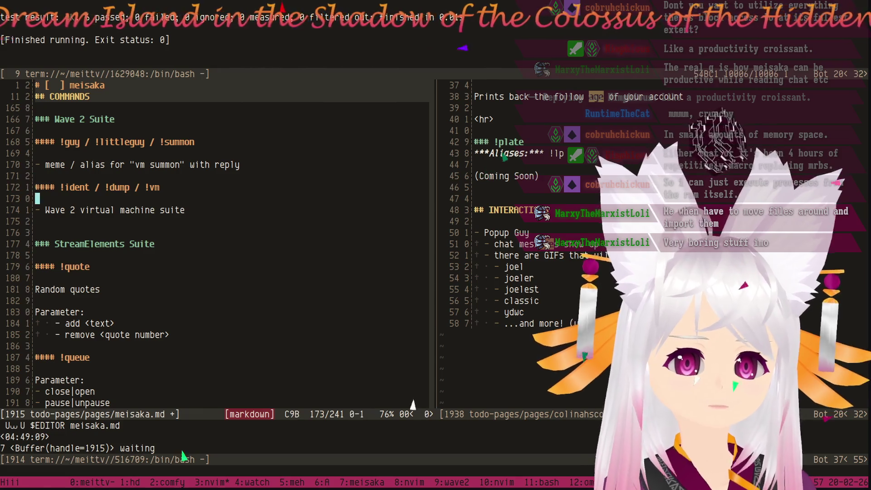
Remove the list bullet from the meme line and make !ident read 'Wave 2 virtual machine commands'.
key(j)
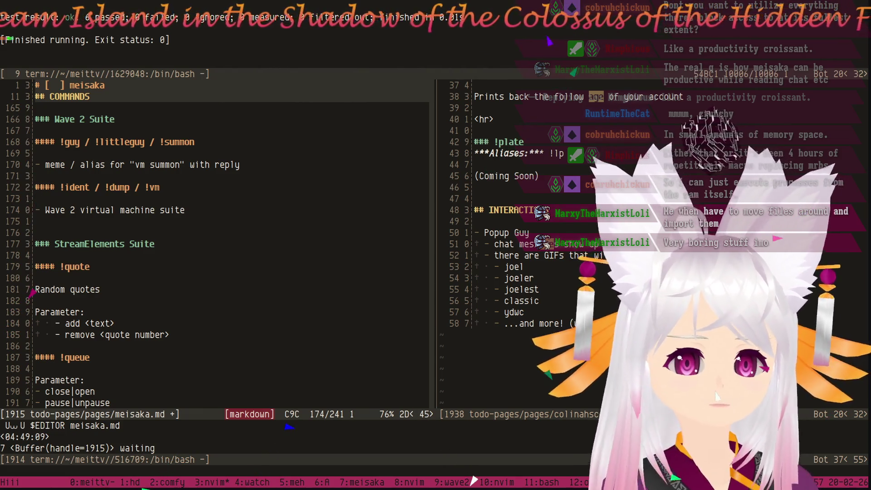
key(k)
key(k)
key(k)
key(k)
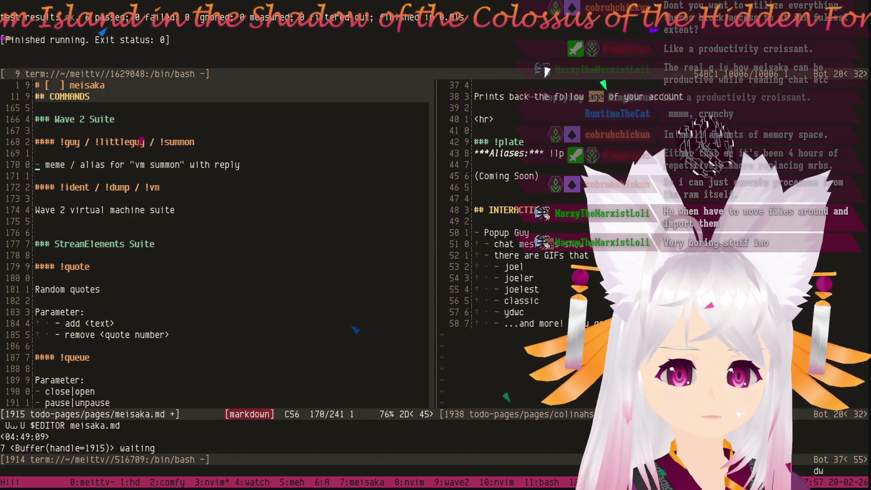
key(d)
key(w)
key(j)
key(j)
key(j)
key(j)
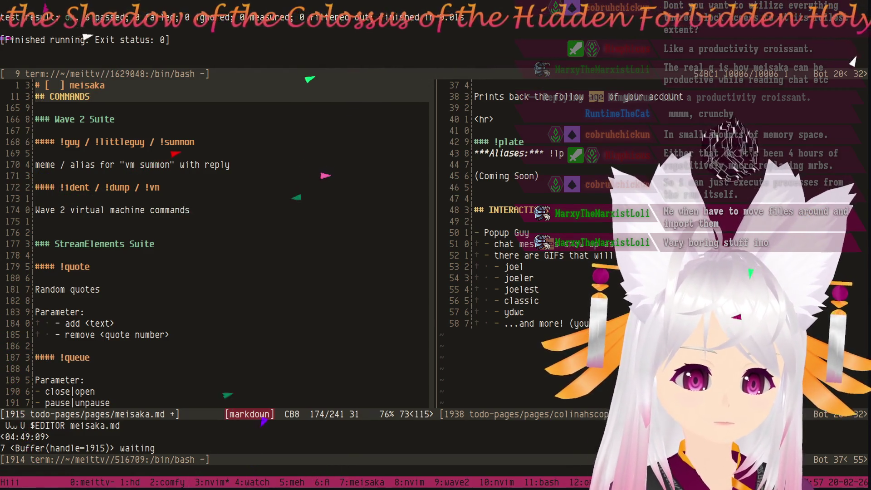
key(k)
key(k)
key(k)
key(k)
key(k)
key(k)
key(k)
key(k)
key(k)
key(k)
key(k)
key(k)
key(j)
key(j)
key(j)
key(j)
key(j)
key(j)
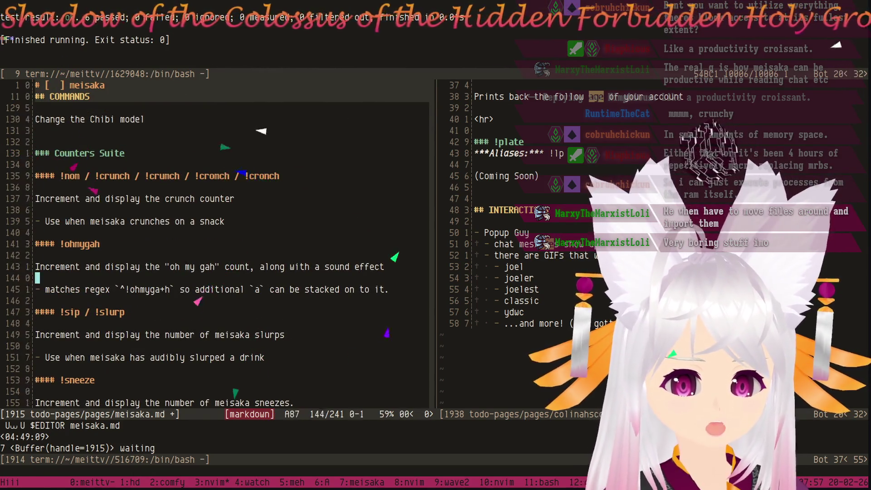
key(j)
key(j)
key(j)
Move up from the Counters Suite to the !forgotusername meme command heading.
key(ctrl+u)
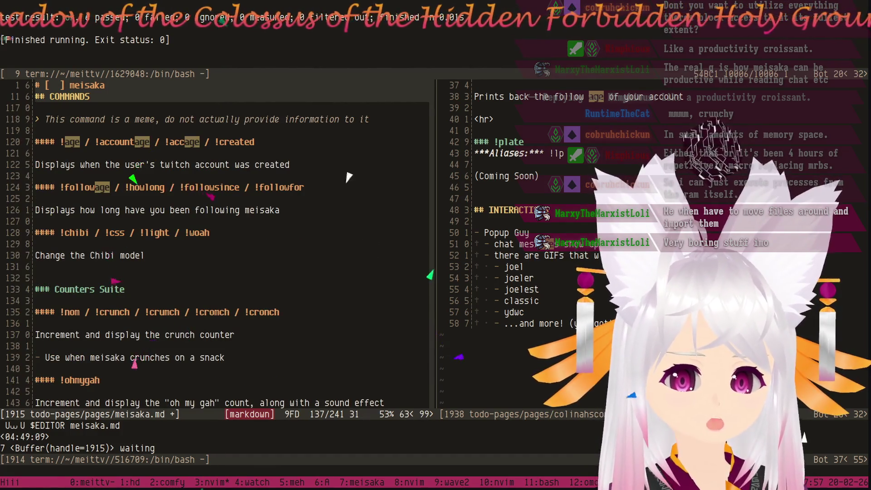
key(ctrl+u)
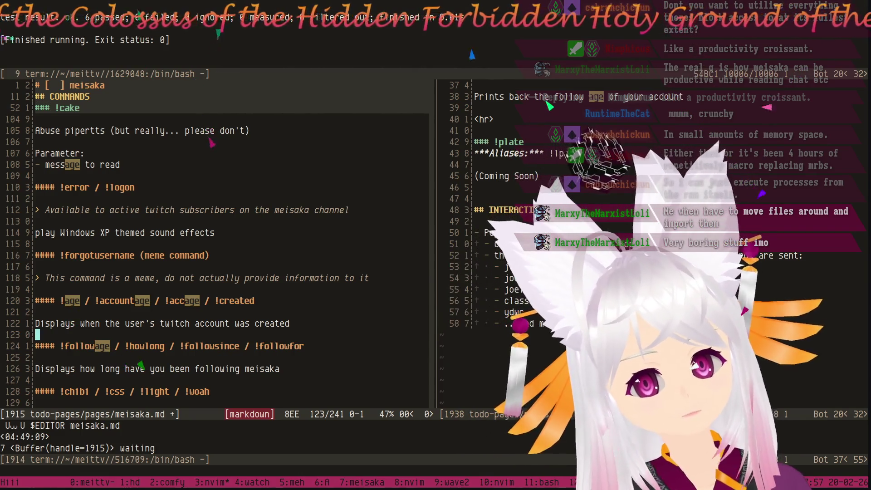
key(k)
key(k)
key(k)
key(k)
key(k)
key(k)
key(k)
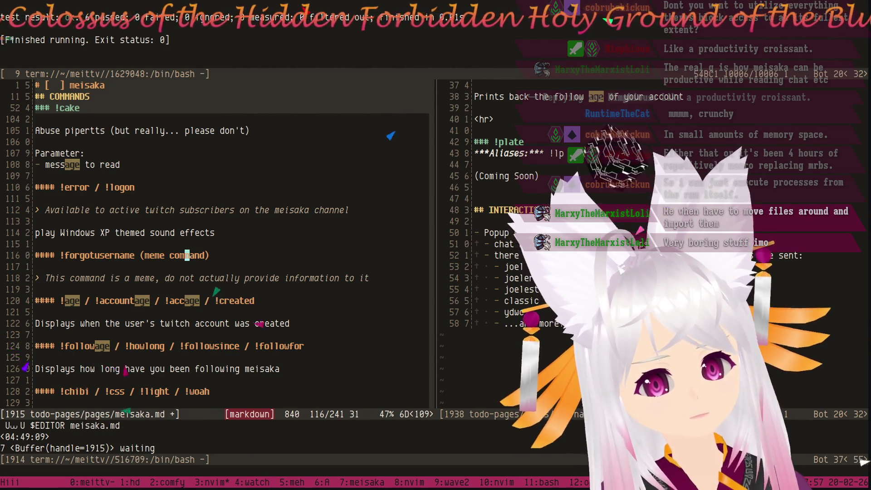
key(b)
key(b)
key(b)
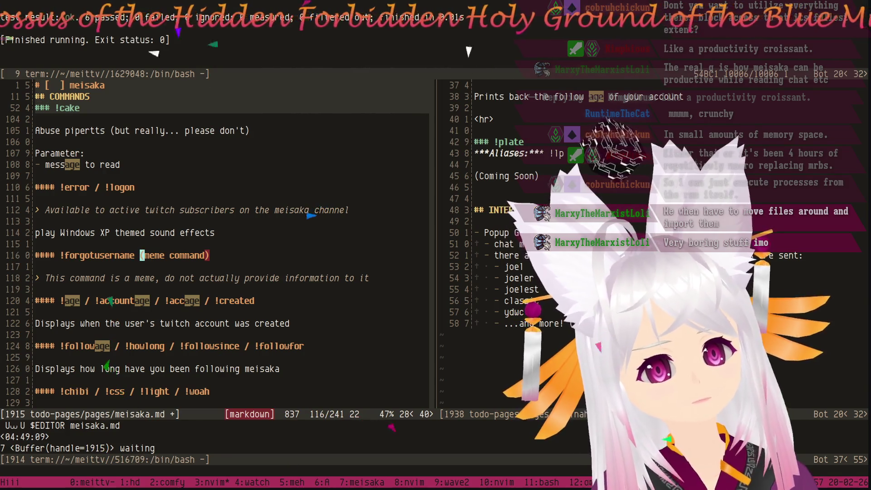
key(h)
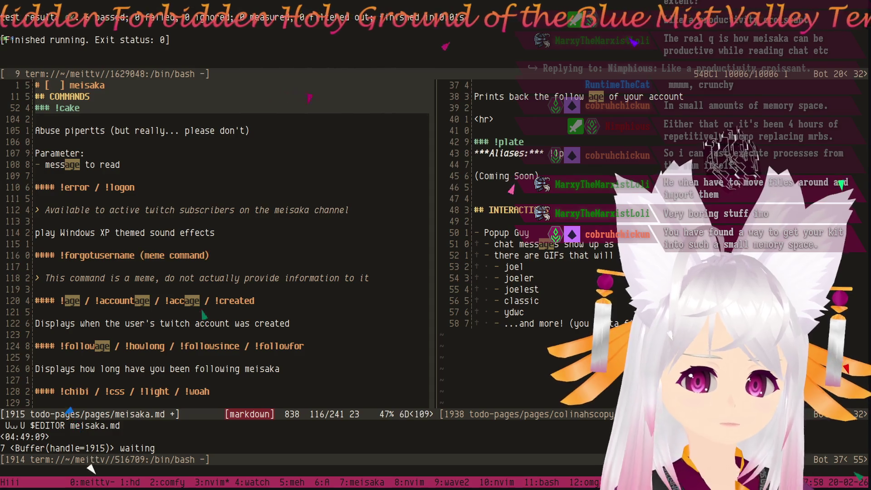
key(w)
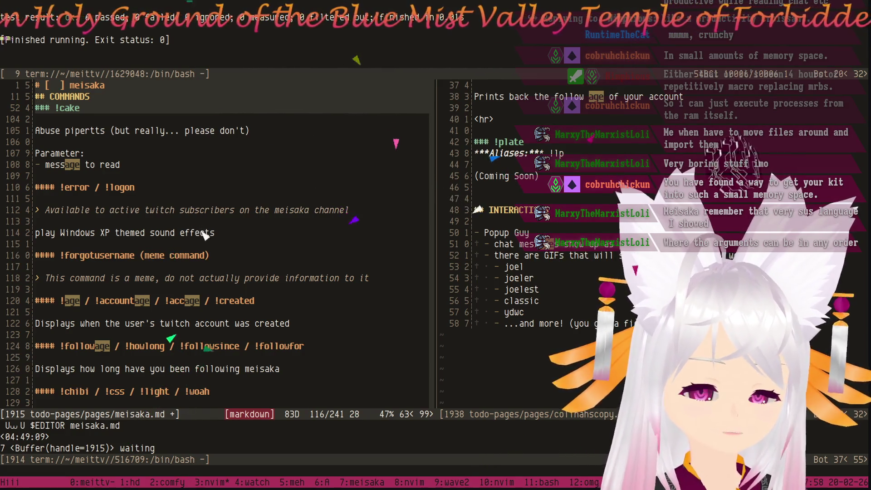
Pass the followage commands and jump up to the !today and !tts entries.
key(j)
key(j)
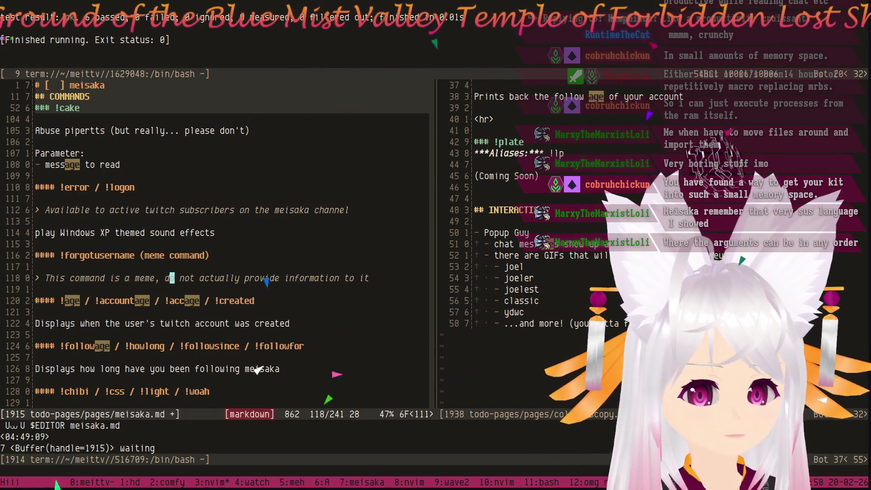
key(j)
key(j)
key(j)
key(j)
key(j)
key(k)
key(k)
key(k)
key(k)
key(k)
key(k)
key(k)
key(k)
key(k)
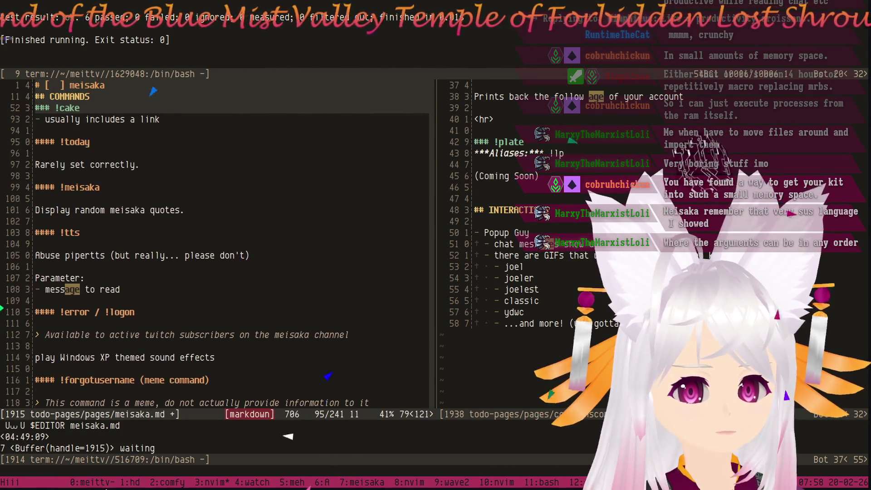
key(k)
key(k)
key(k)
key(k)
End the !today note with a period and make !meisaka read 'Display a random meisaka quote.'.
key(j)
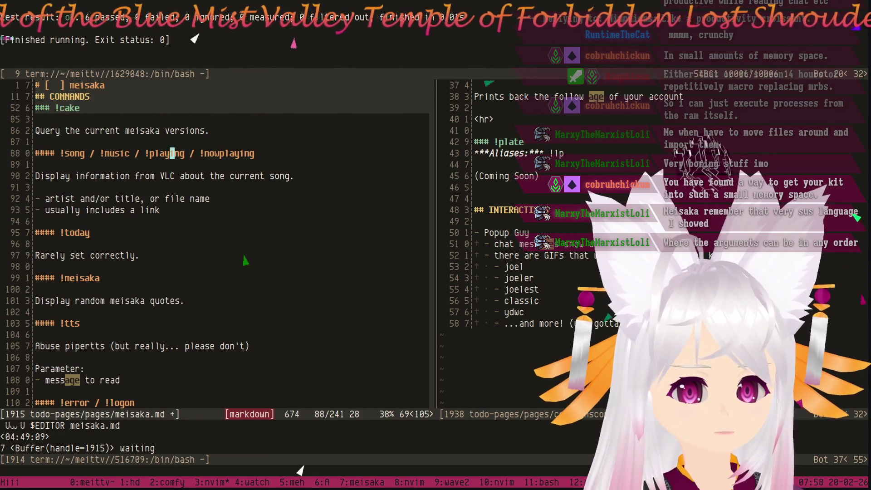
key(j)
text(.)
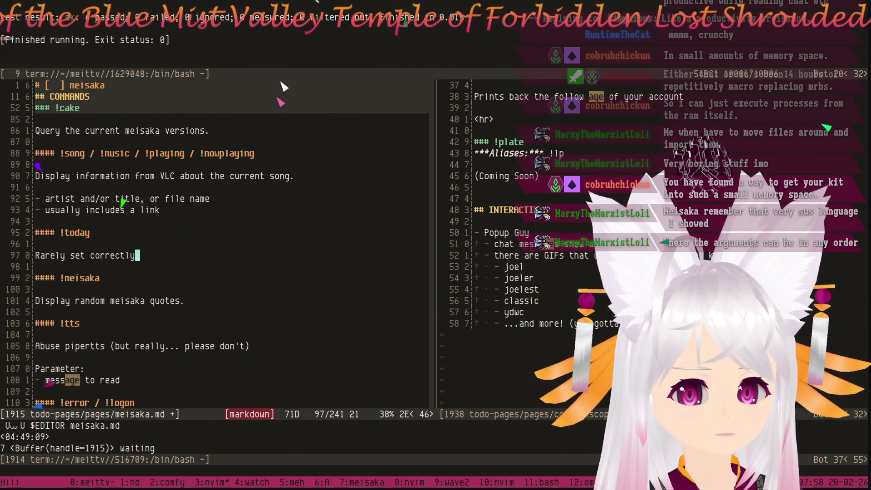
key(Escape)
key(j)
key(j)
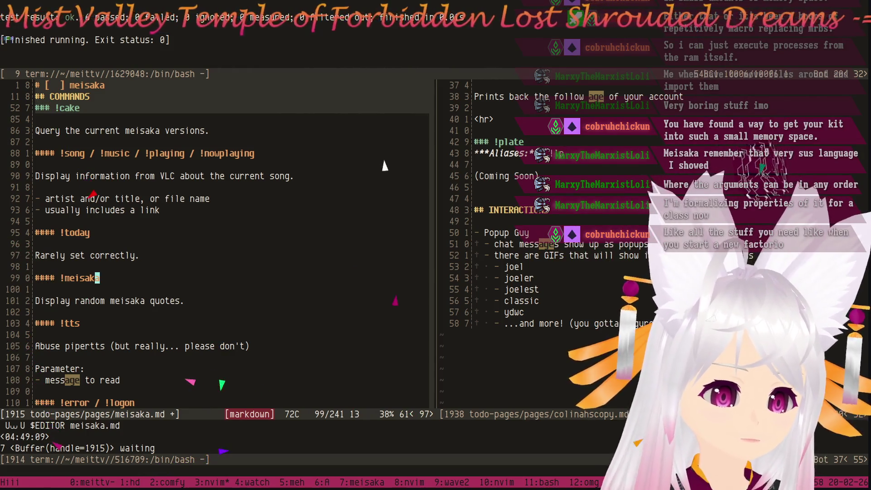
key(j)
key(j)
key(j)
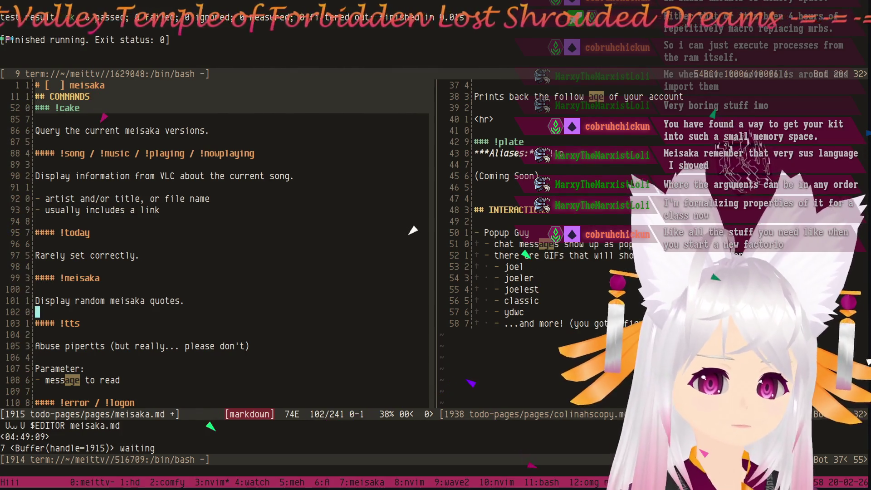
text(kwia)
key(Escape)
key($)
key(X)
key(k)
key(k)
key(k)
key(k)
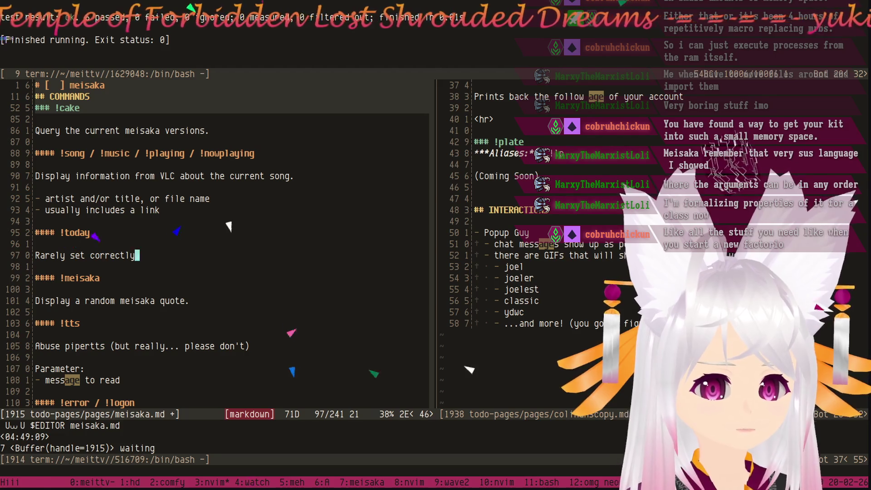
text(>)
Turn the 'Rarely set correctly' note into a blockquote and tidy the blank lines around it.
key(Escape)
key(k)
key(o)
key(Escape)
key(k)
key(o)
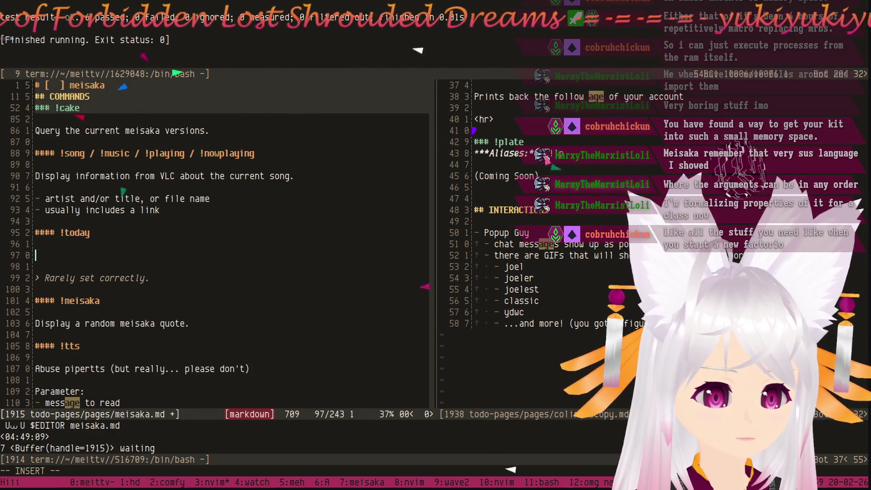
key(Escape)
key(k)
key(d)
key(d)
key(d)
key(d)
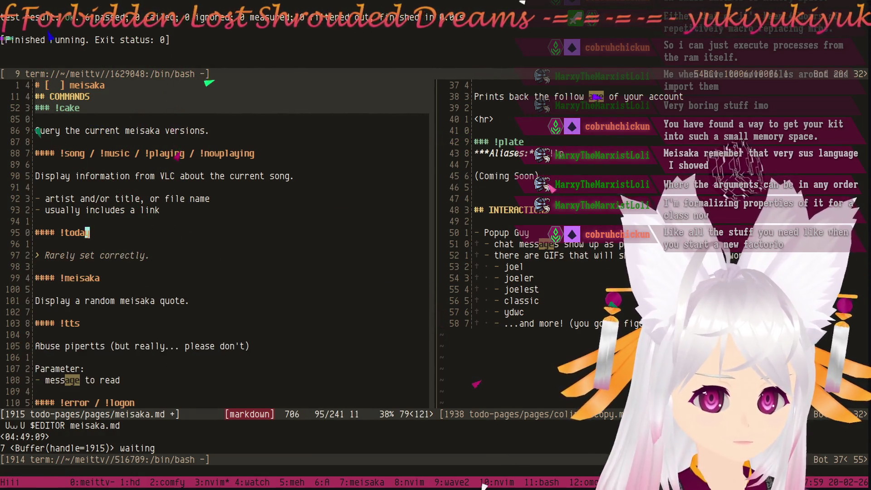
key(j)
key(j)
key(j)
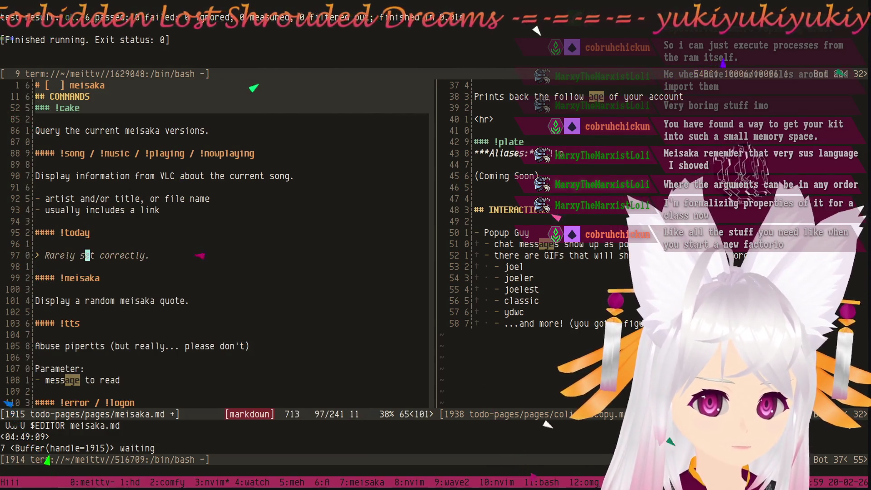
key(j)
key(j)
key(j)
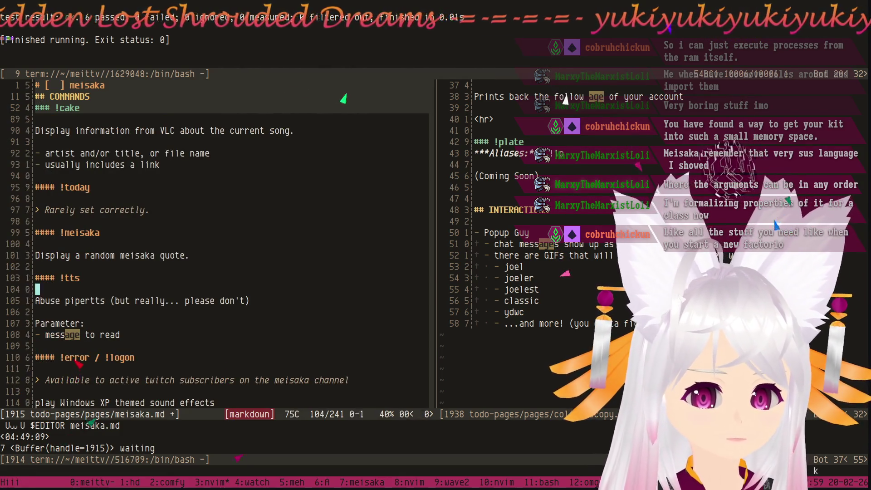
key(k)
key(k)
key(k)
key(k)
key(k)
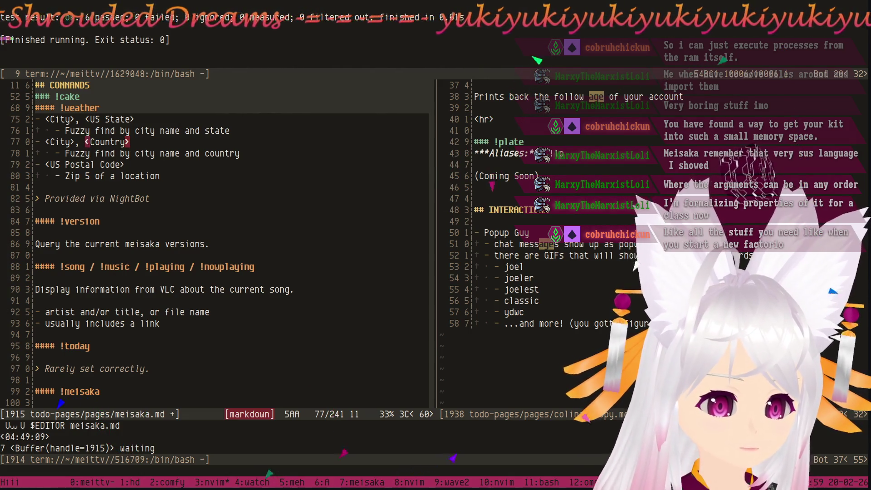
key(braceright)
key(braceright)
key(braceright)
key(braceright)
key(braceright)
key(braceright)
key(braceright)
key(braceright)
key(braceright)
key(braceright)
key(braceright)
key(braceright)
key(k)
key(k)
key(k)
key(k)
key(k)
key(k)
key(k)
key(k)
key(j)
key(k)
key(k)
key(k)
key(k)
key(k)
key(k)
key(k)
key(k)
key(k)
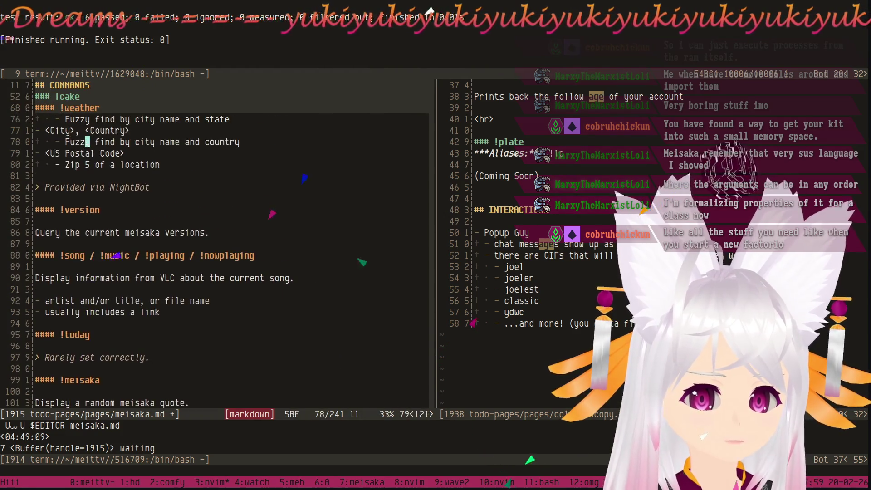
key(k)
key(k)
key(k)
key(k)
key(j)
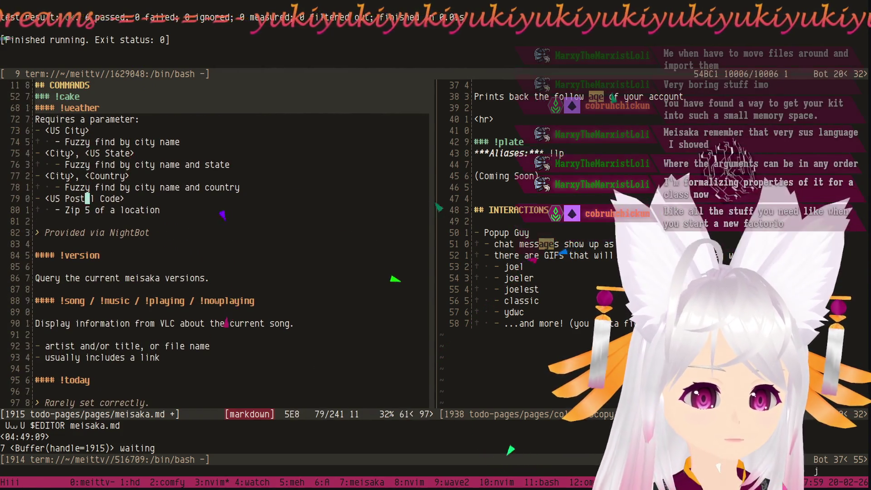
key(j)
key(j)
key(j)
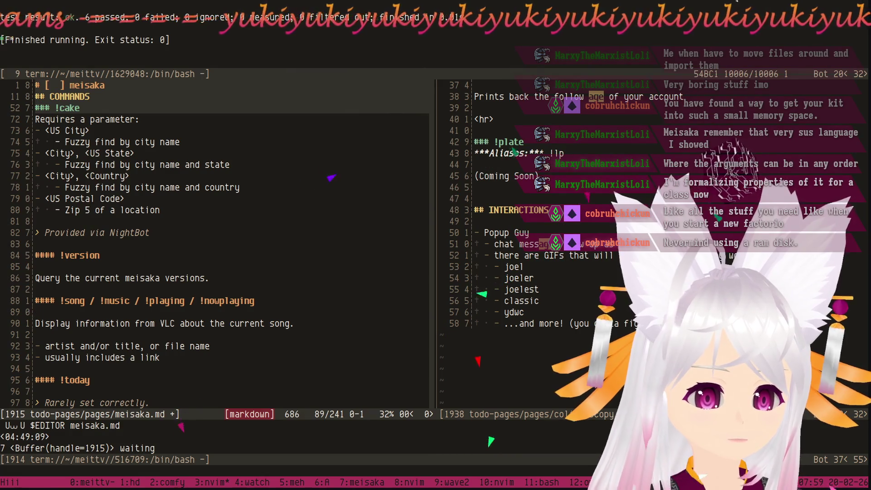
key(j)
key(j)
key(j)
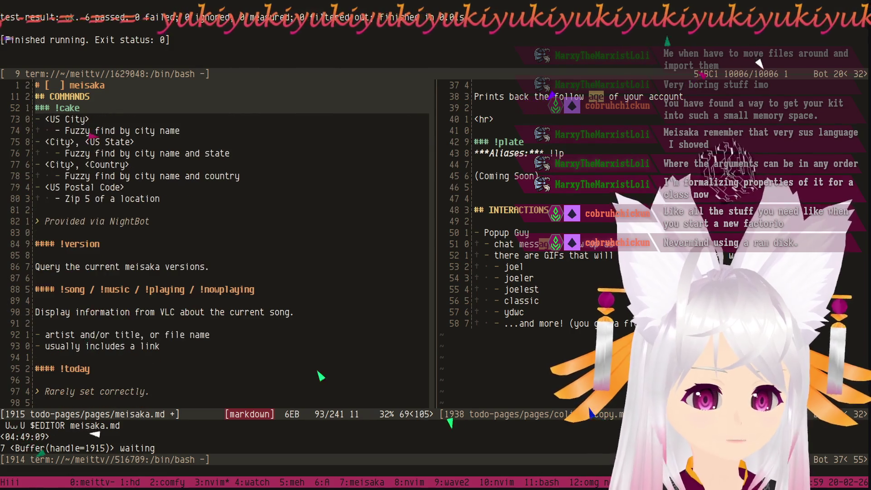
key(k)
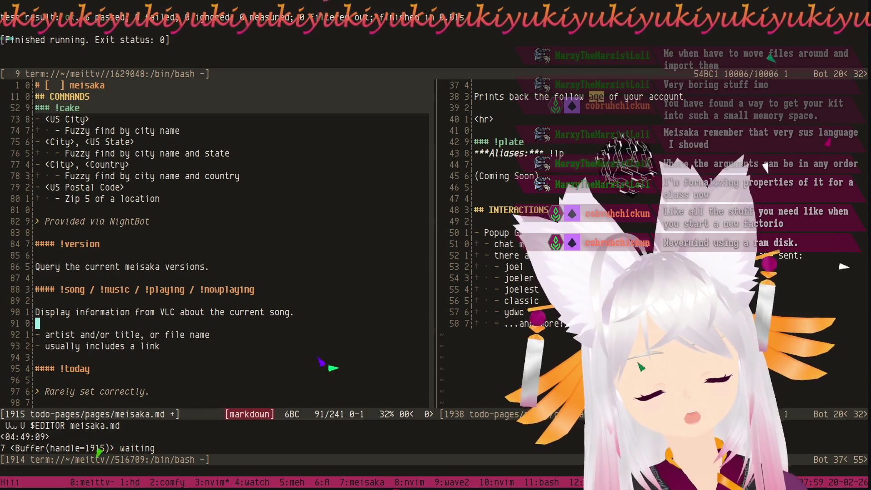
key(k)
key(k)
key(k)
key(j)
key(j)
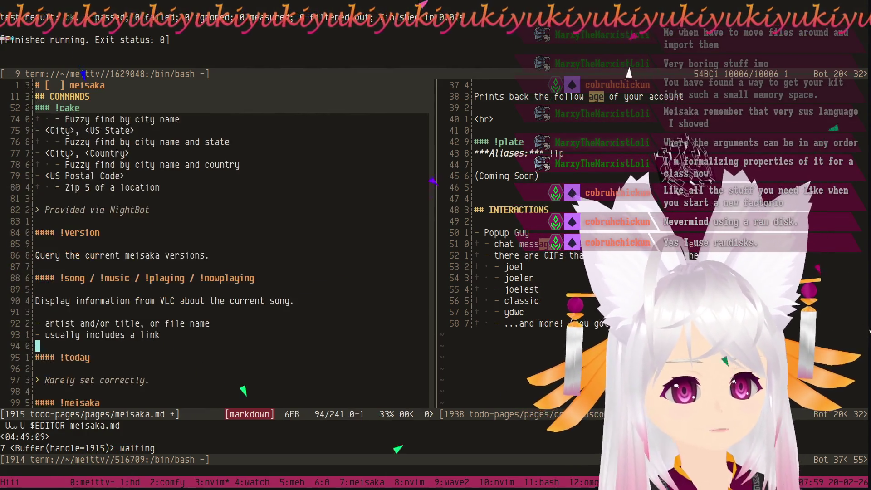
key(j)
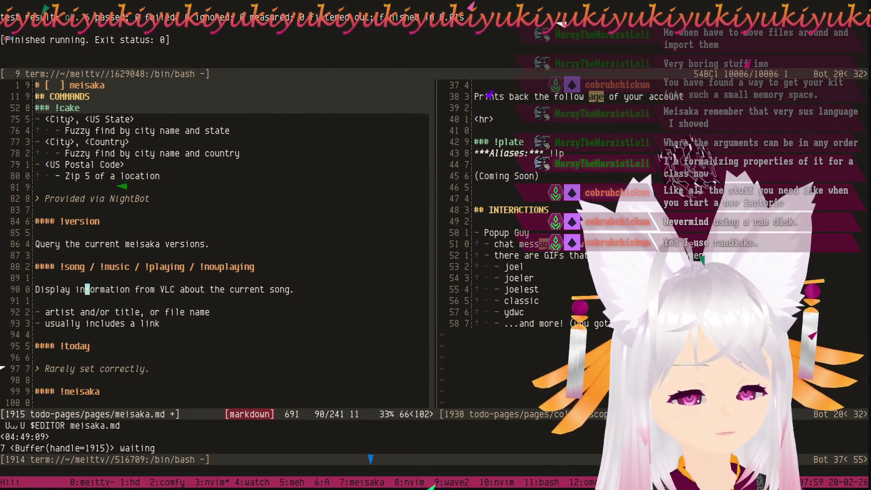
key(k)
key(k)
key(k)
key(k)
key(k)
key(k)
key(k)
key(k)
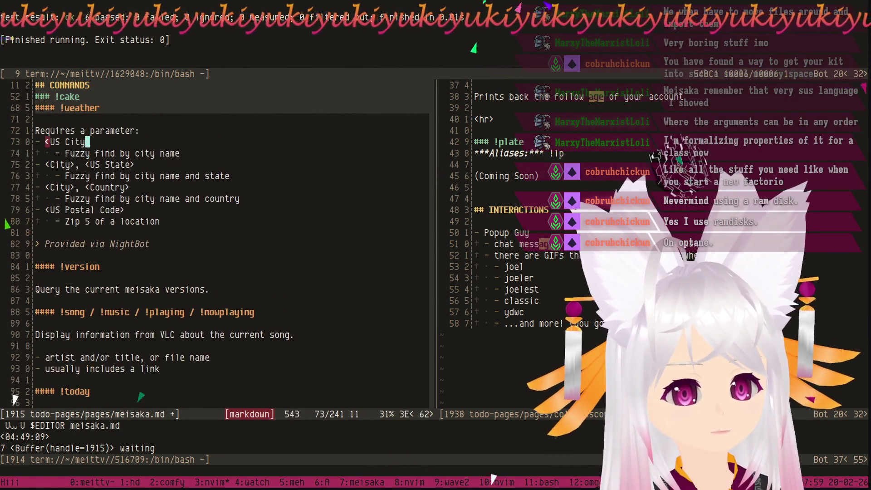
key(k)
key(k)
key(k)
key(k)
key(k)
key(k)
key(k)
key(k)
key(k)
key(k)
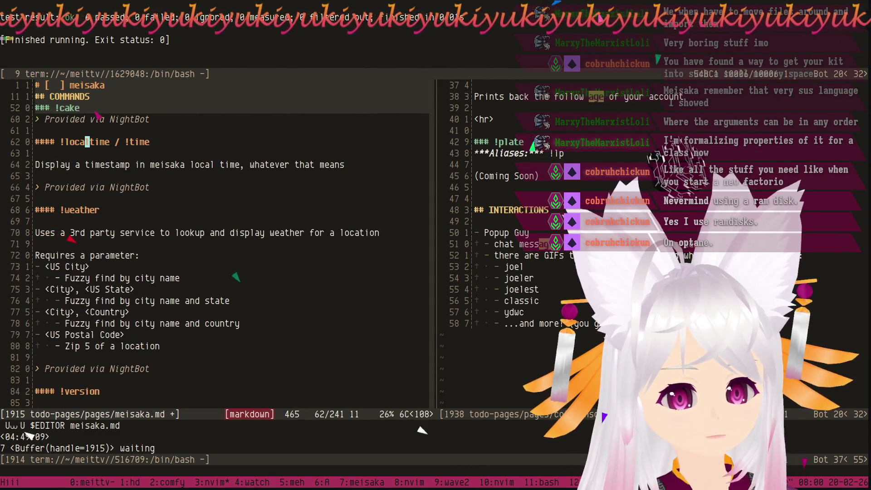
key(k)
key(k)
key(k)
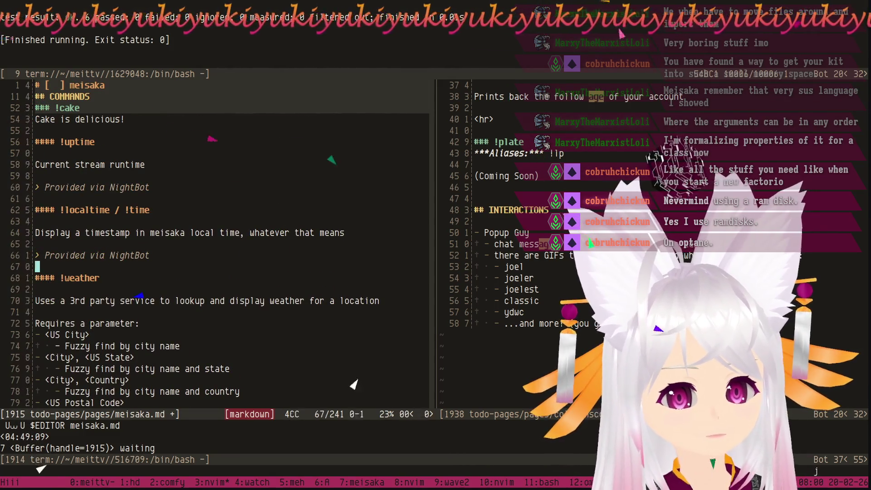
Move up through the Informational Suite to the COMMANDS heading at the top of the file.
key(k)
key(k)
key(k)
key(k)
key(k)
key(k)
key(k)
key(k)
key(k)
key(k)
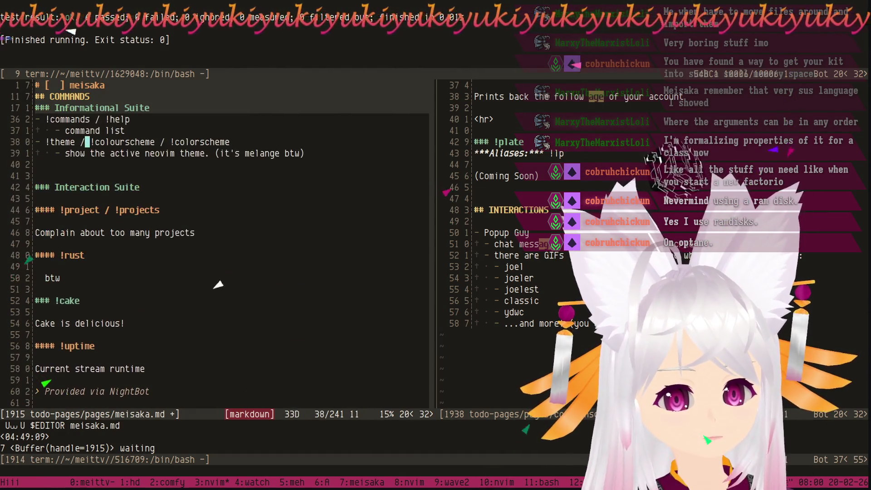
key(j)
key(j)
key(j)
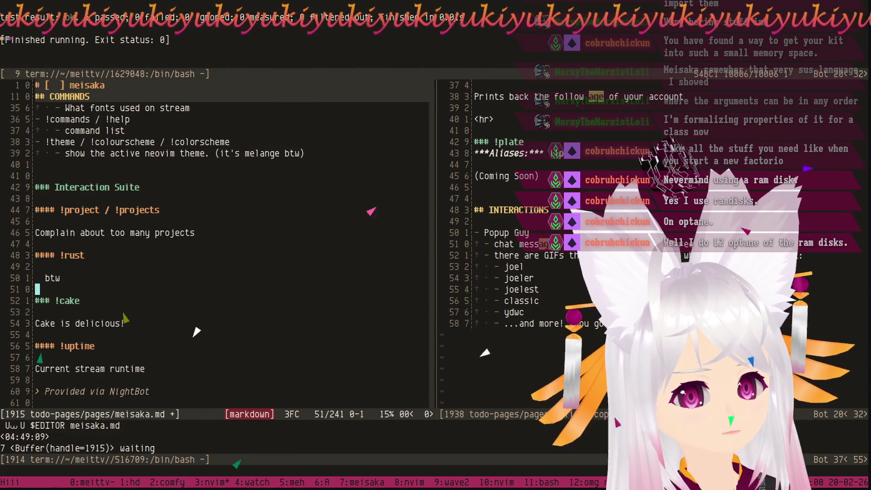
key(k)
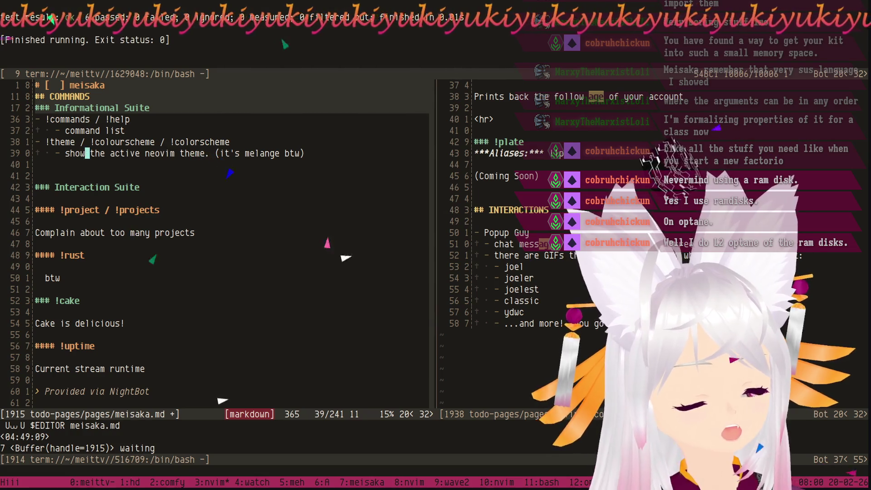
key(k)
key(k)
key(k)
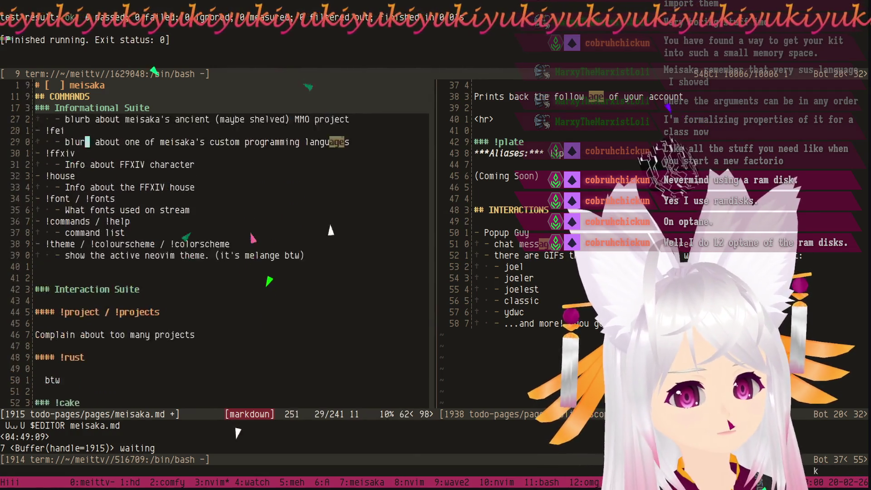
key(k)
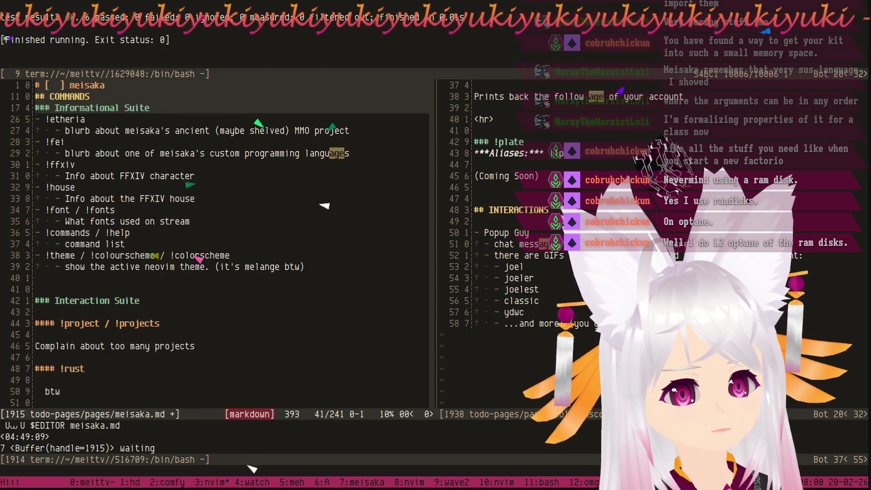
key(k)
key(k)
key(k)
key(k)
key(k)
key(k)
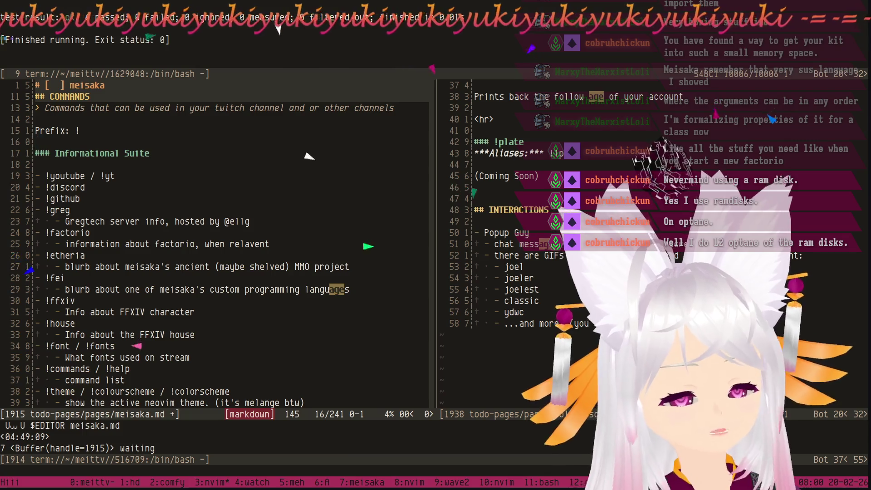
key(k)
key(k)
key(k)
key(k)
key(k)
key(k)
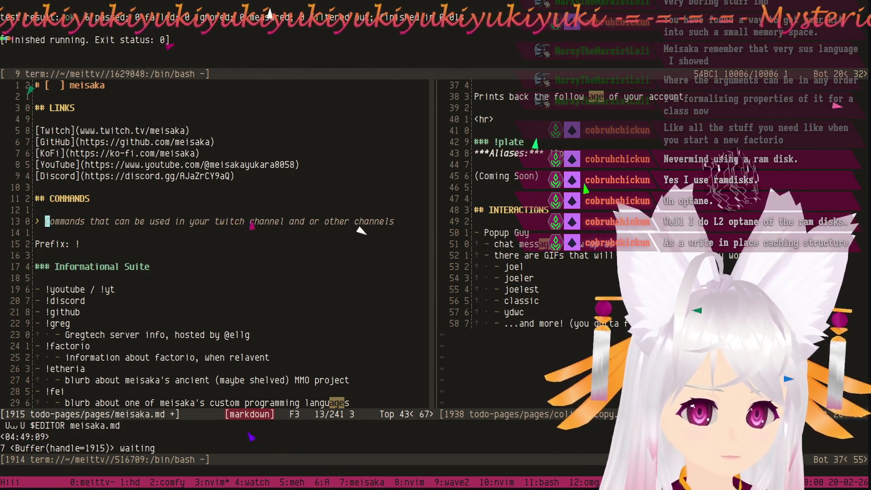
Delete the quoted italic intro line under COMMANDS, leaving an empty line in its place.
key(shift+v)
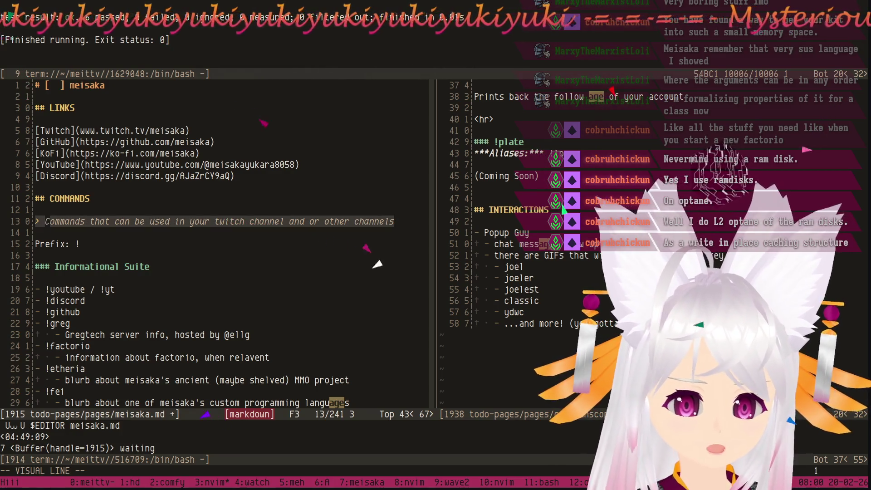
key(y)
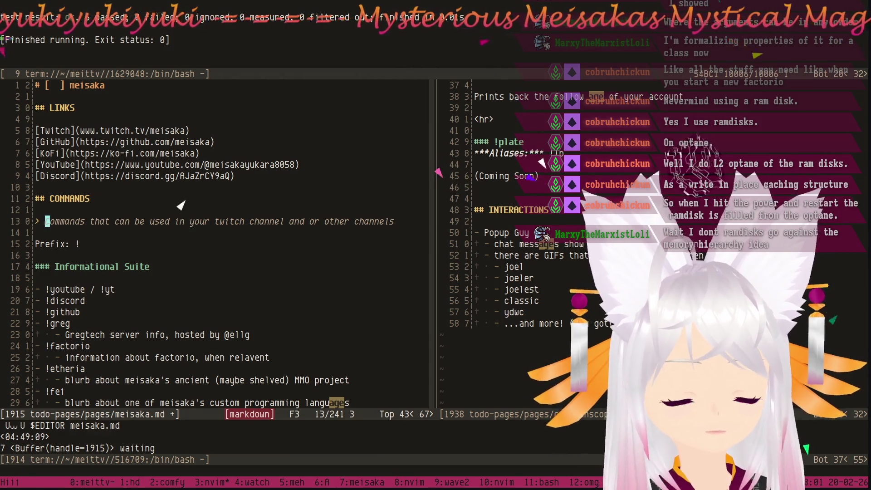
click(181, 205)
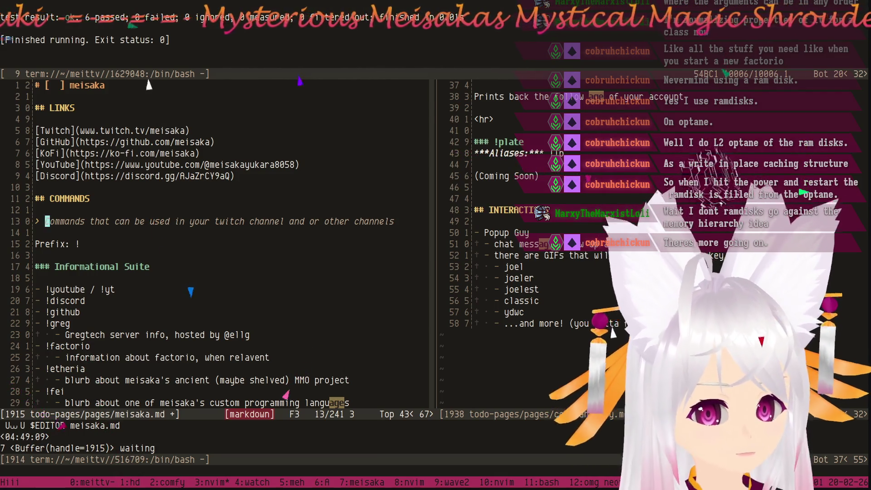
key(d)
key(d)
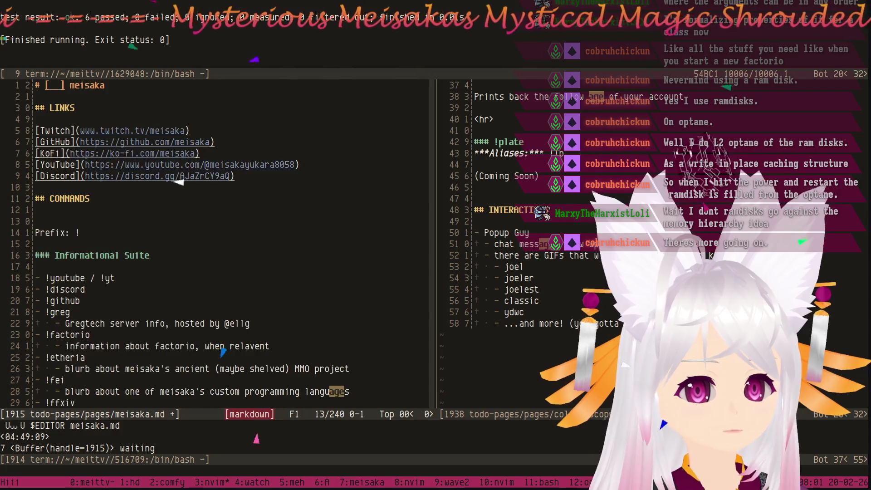
key(shift+o)
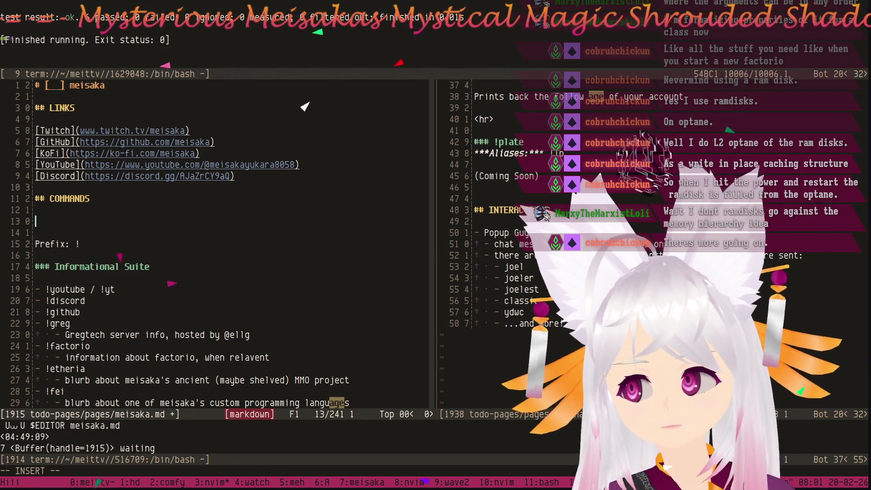
key(Escape)
Browse the open buffers list, previewing venorrak.md and prodzpod.md.
key(space)
key(f)
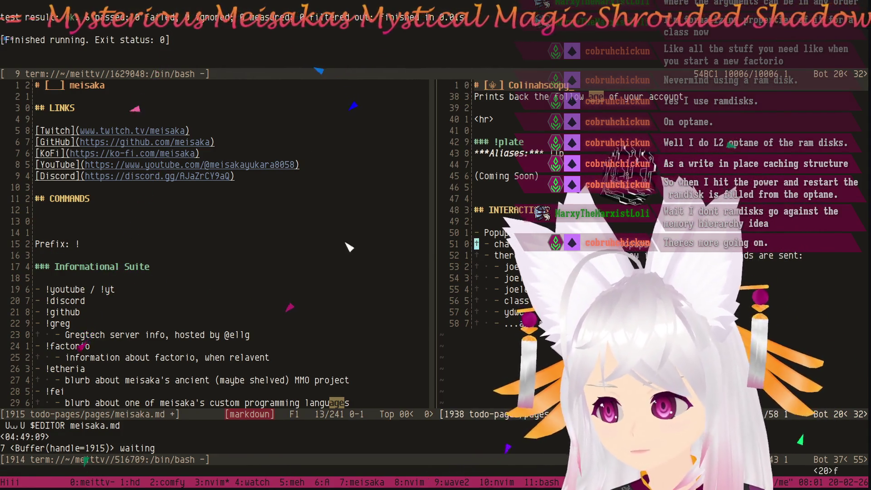
key(b)
key(Down)
key(Down)
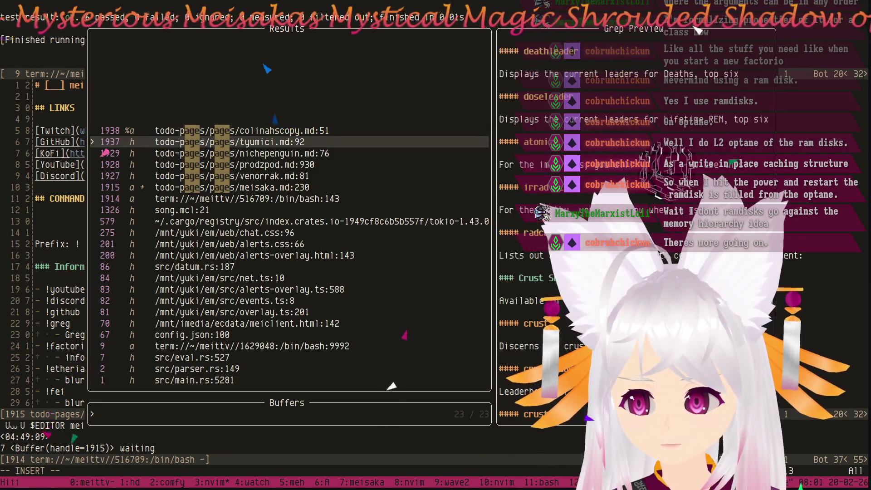
key(Down)
key(Down)
key(Down)
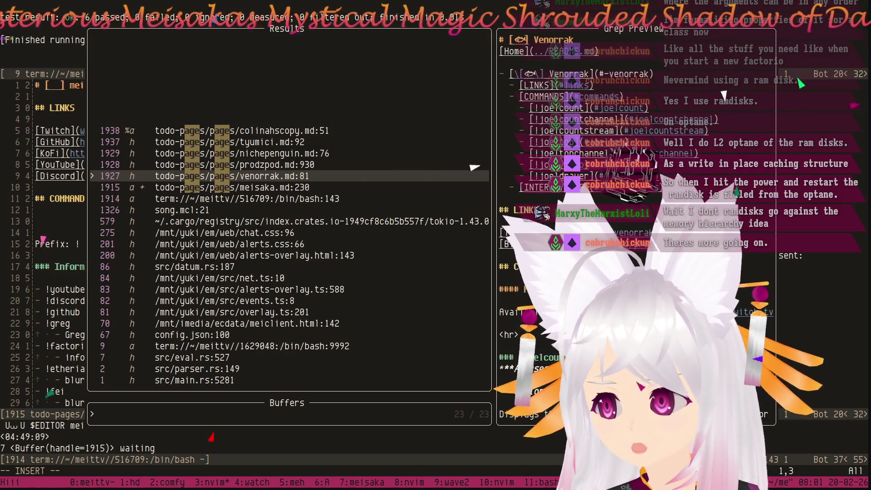
key(Up)
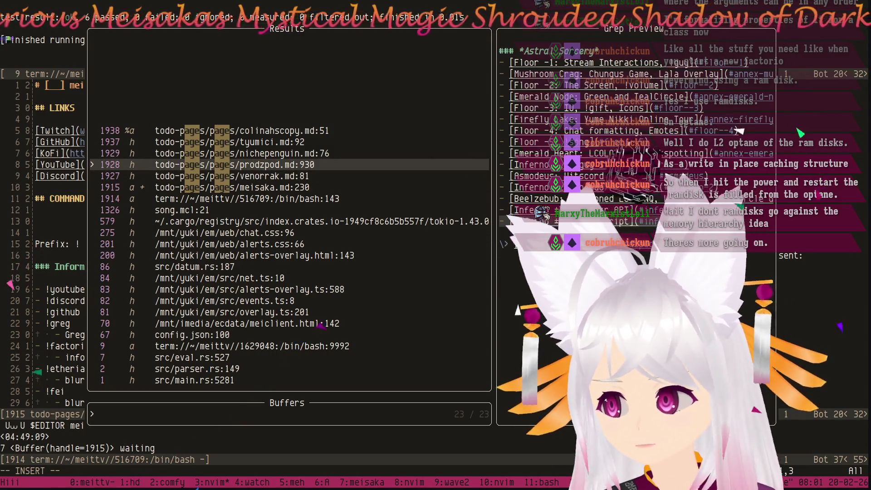
key(ctrl+d)
key(ctrl+d)
key(ctrl+d)
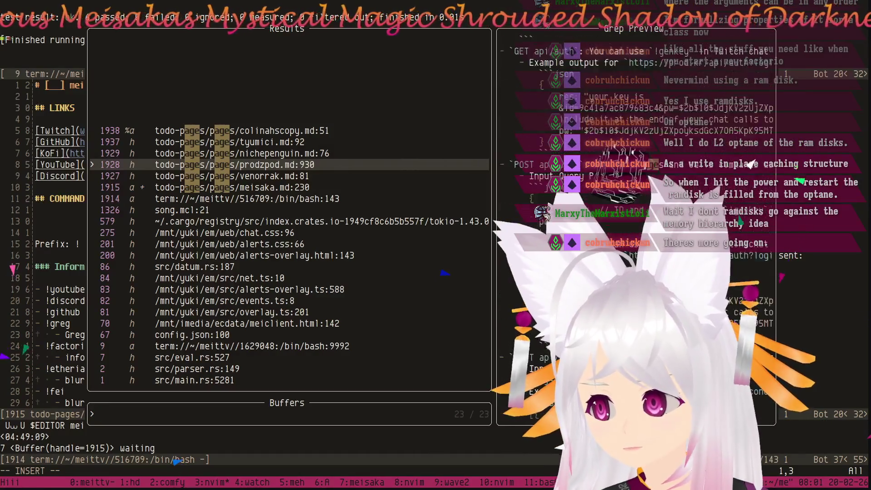
key(ctrl+d)
key(ctrl+d)
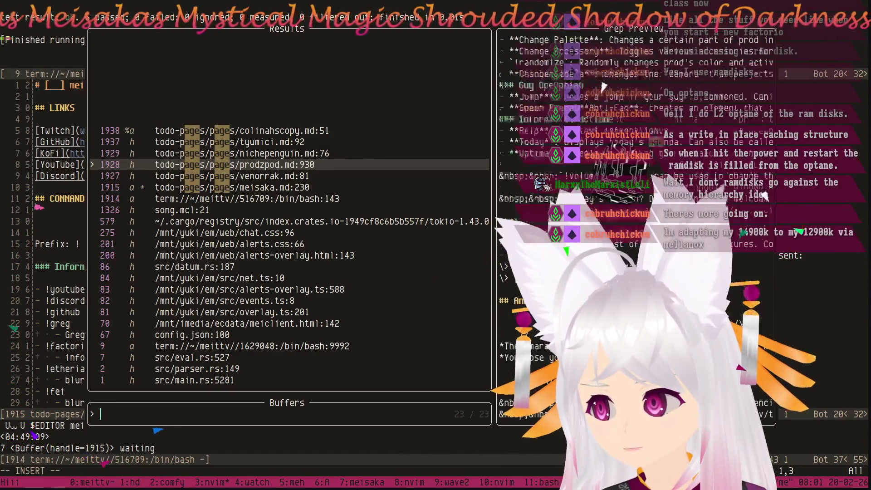
key(ctrl+d)
Preview nichepenguin.md and tyumici.md, then open colinahscopy.md alongside meisaka.md for reference.
key(Up)
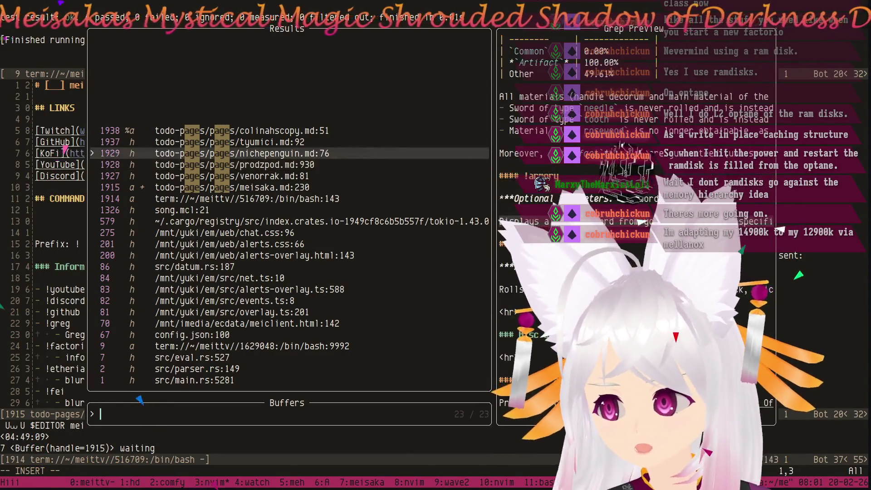
key(ctrl+u)
key(ctrl+u)
key(ctrl+u)
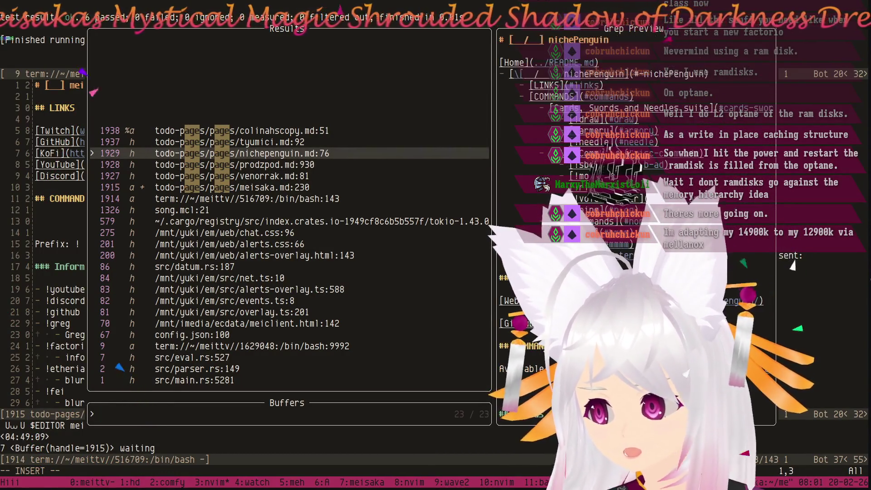
key(Up)
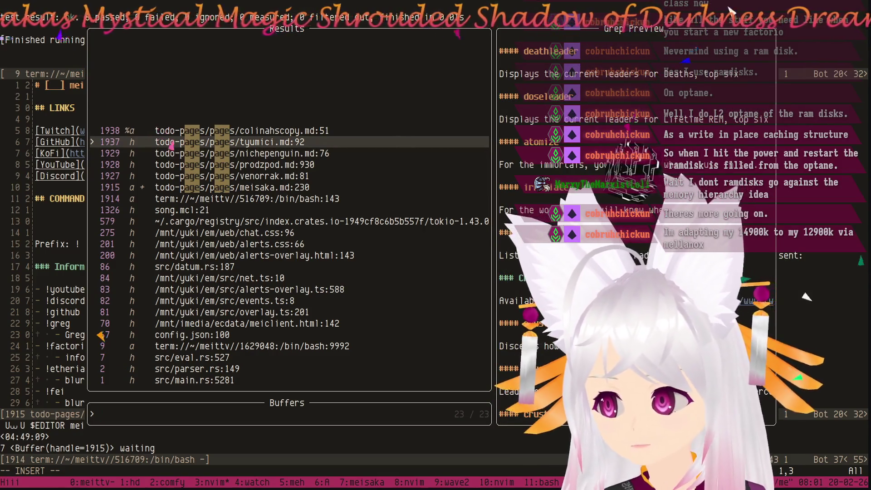
key(ctrl+u)
key(ctrl+u)
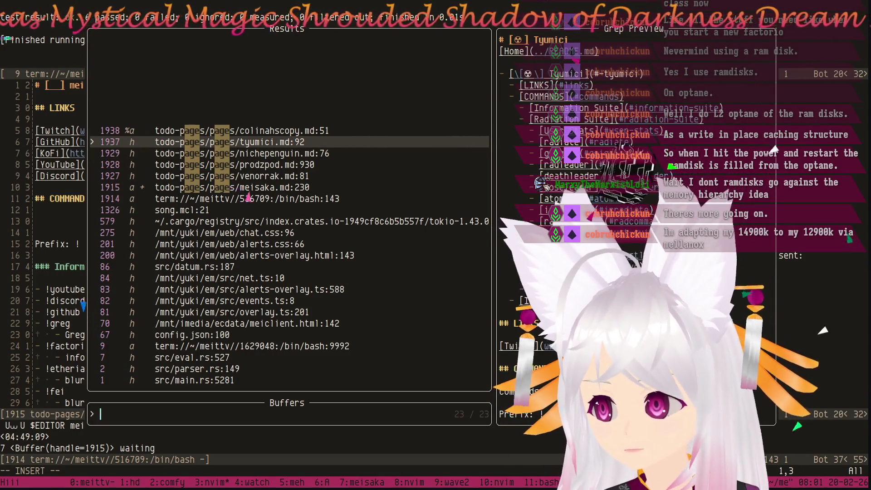
key(Up)
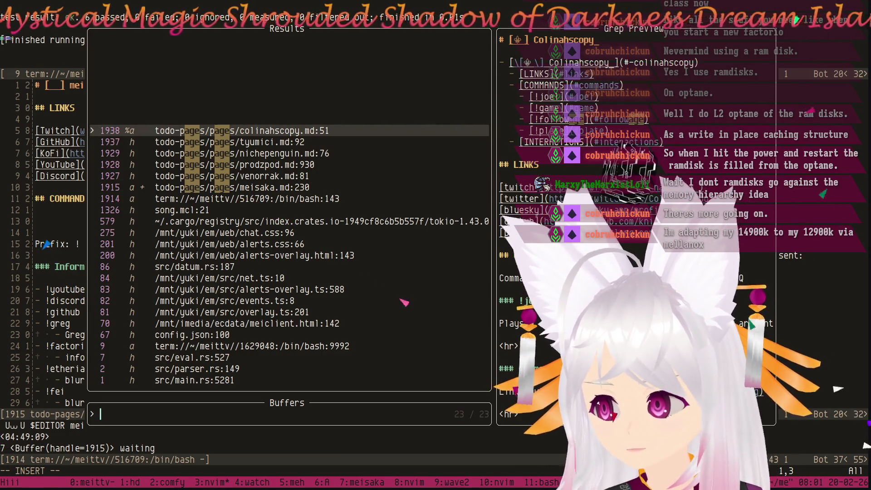
key(Return)
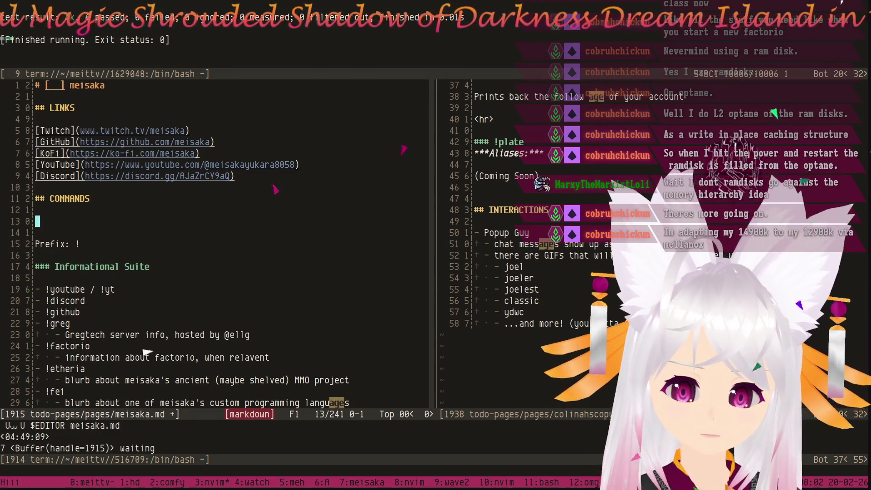
Write the intro line 'Commands here are currently only available on the Meisaka twitch channel'.
key(i)
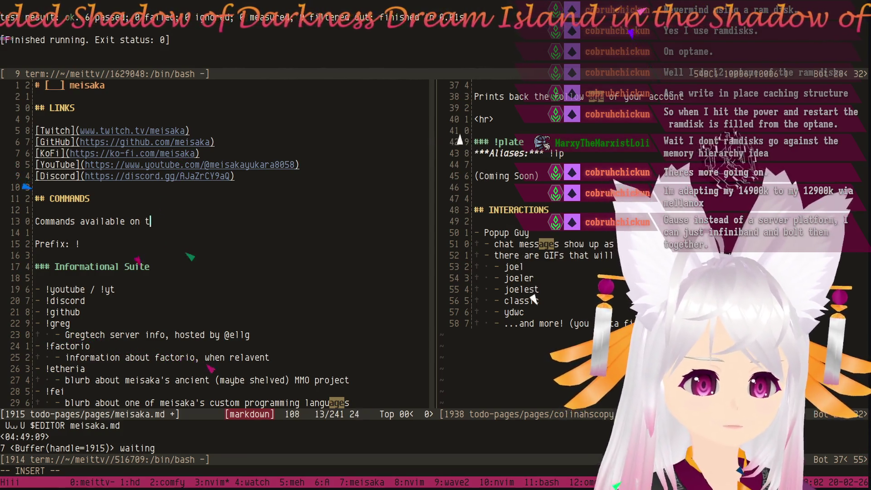
text(Commands available on the Meisaka)
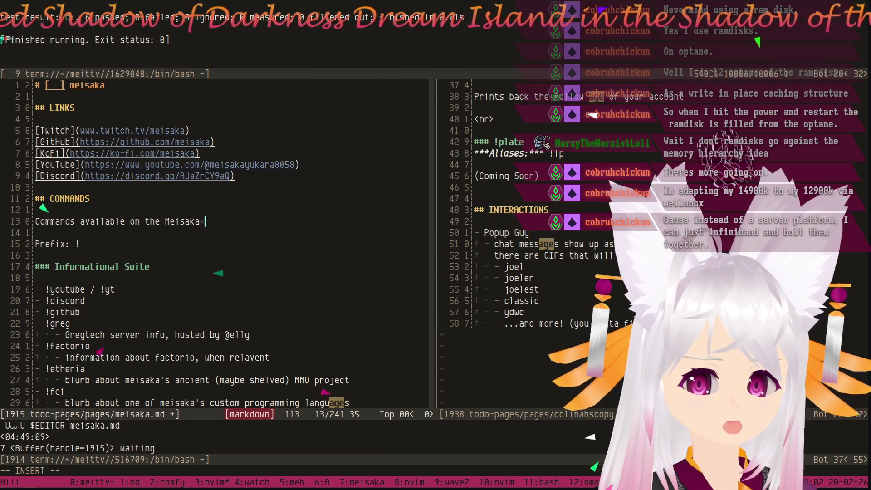
text(twitch)
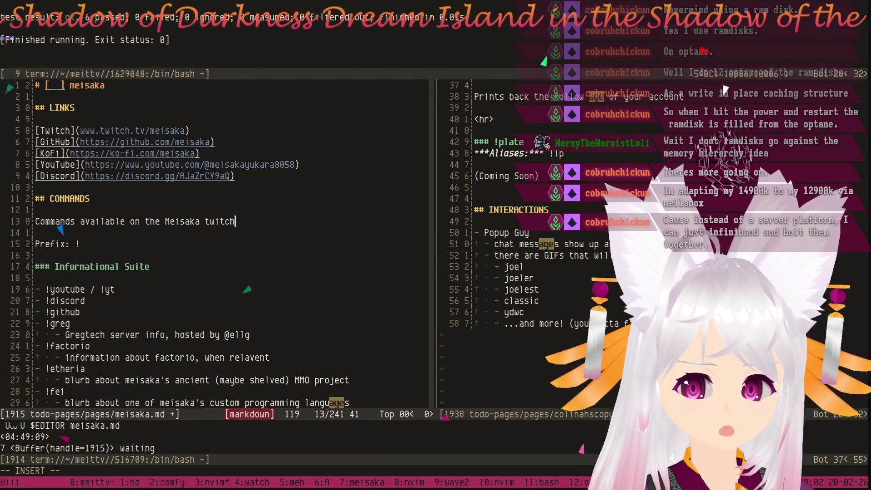
text( channel)
key(Escape)
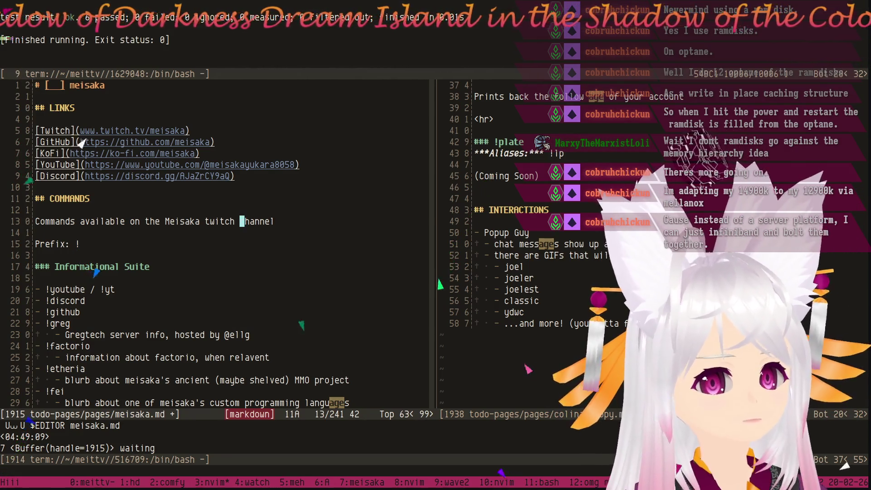
key(F)
key(a)
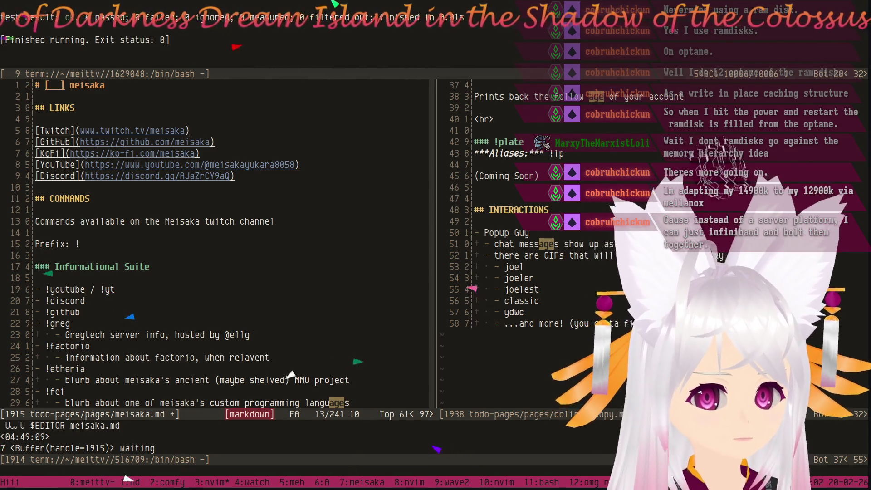
text(are )
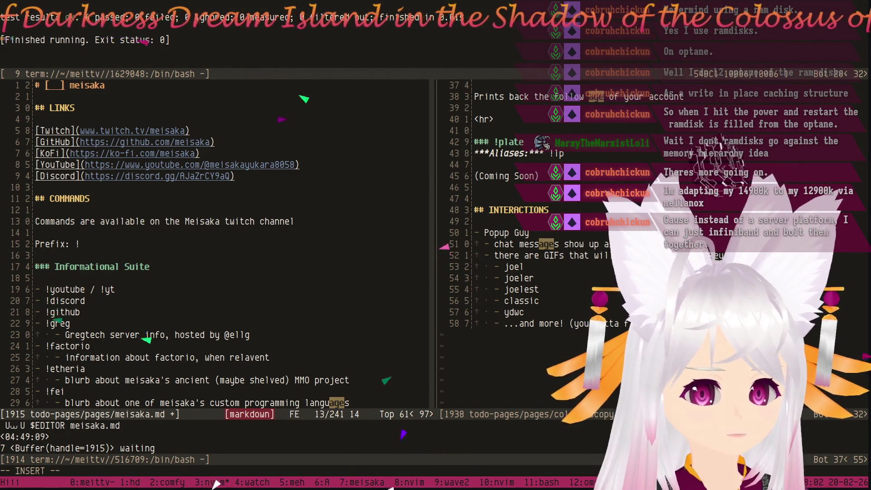
text(here)
key(Escape)
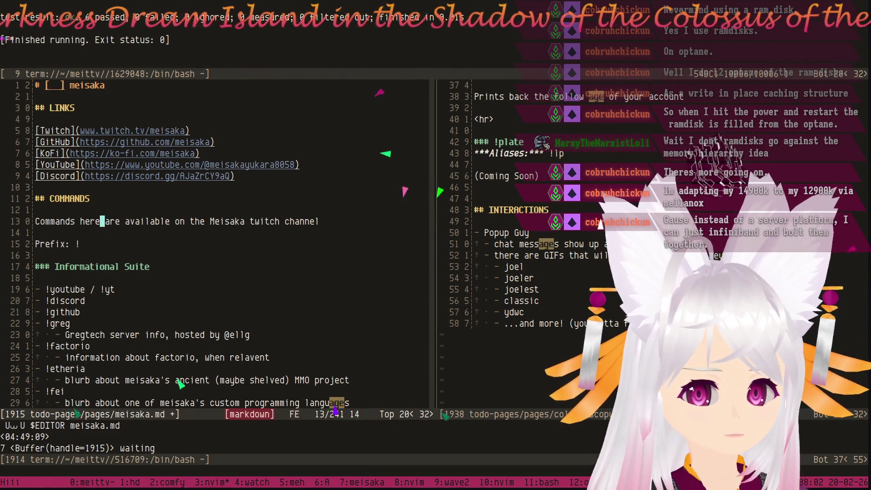
text(currently only)
key(Escape)
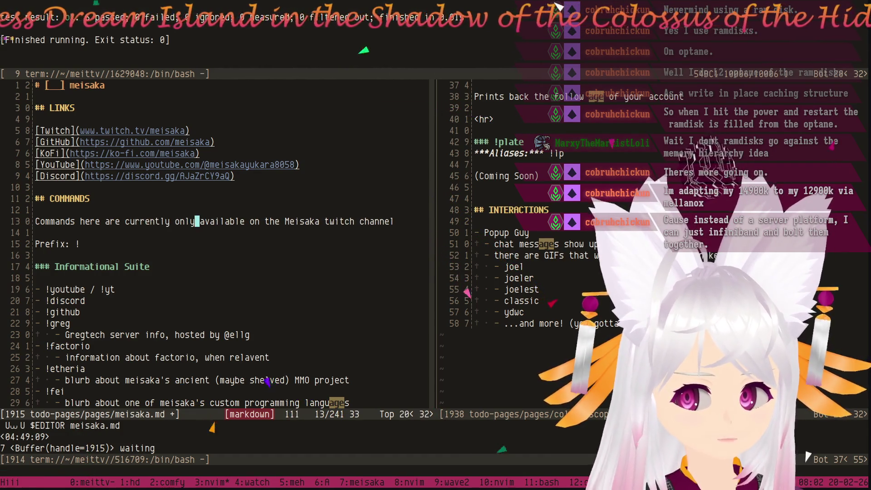
key(j)
key(j)
key(j)
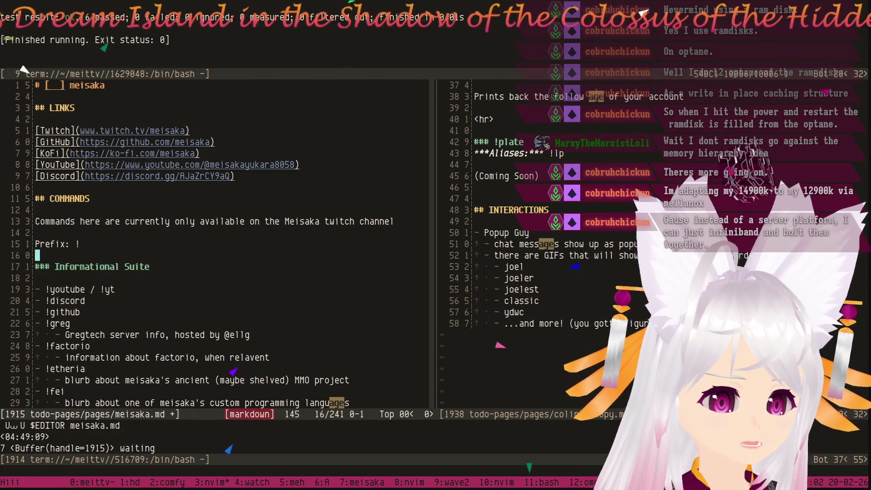
key(k)
key(k)
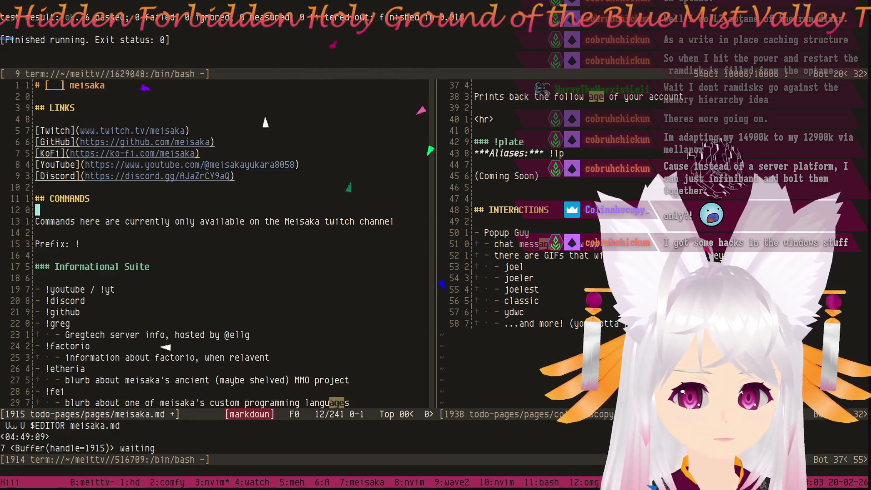
key(k)
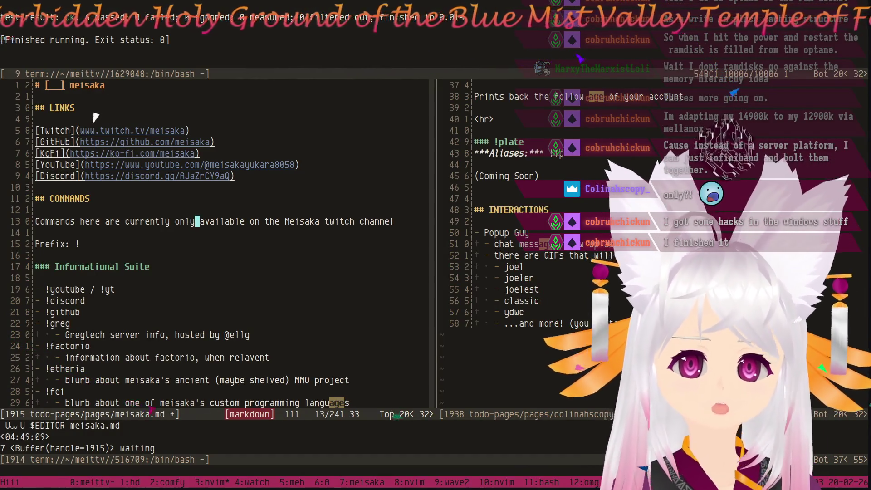
key(j)
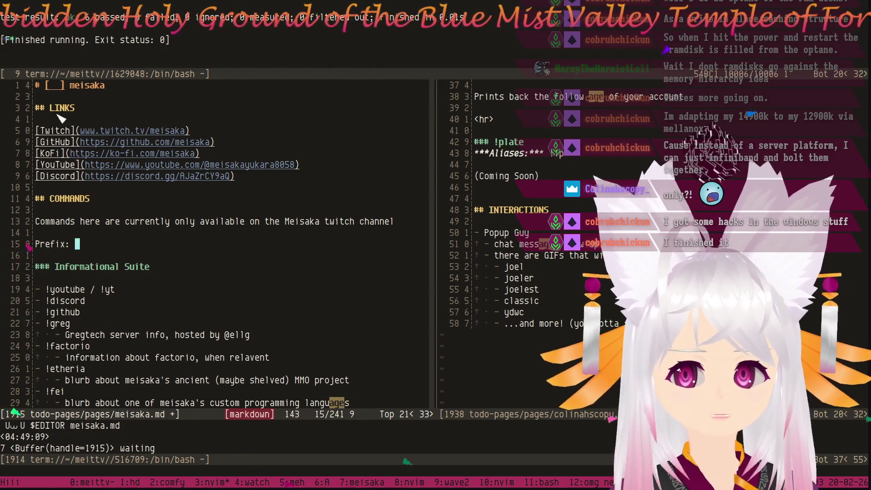
Page through the COMMANDS section down to the Interaction Suite heading.
key(j)
key(j)
key(j)
key(j)
key(ctrl+d)
key(ctrl+d)
key(ctrl+u)
key(ctrl+u)
key(ctrl+u)
key(ctrl+d)
key(ctrl+d)
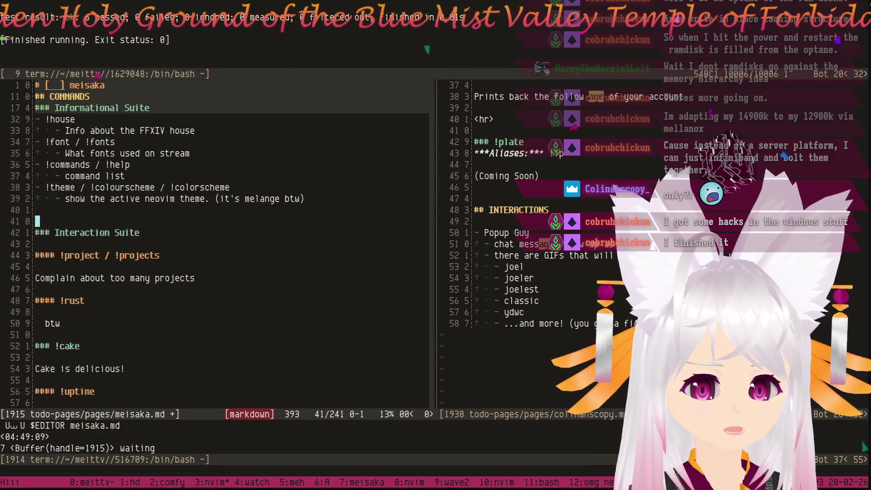
key(ctrl+d)
key(ctrl+d)
key(ctrl+d)
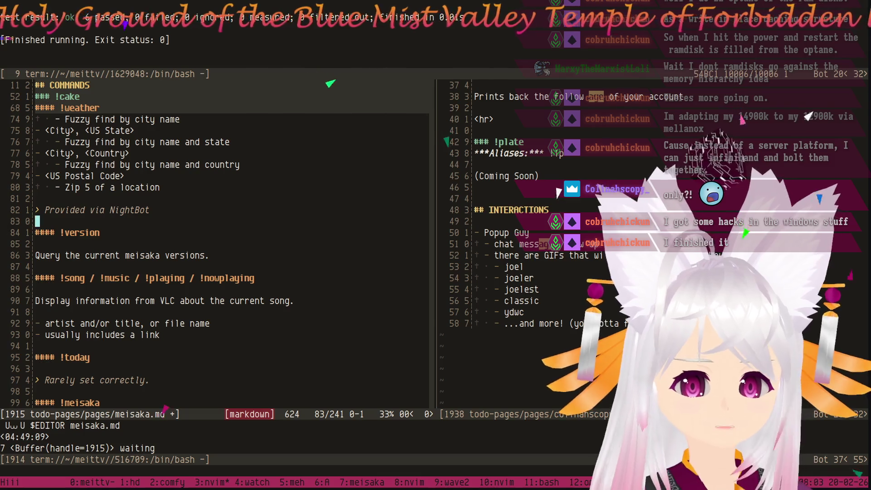
key(ctrl+u)
key(ctrl+u)
key(ctrl+u)
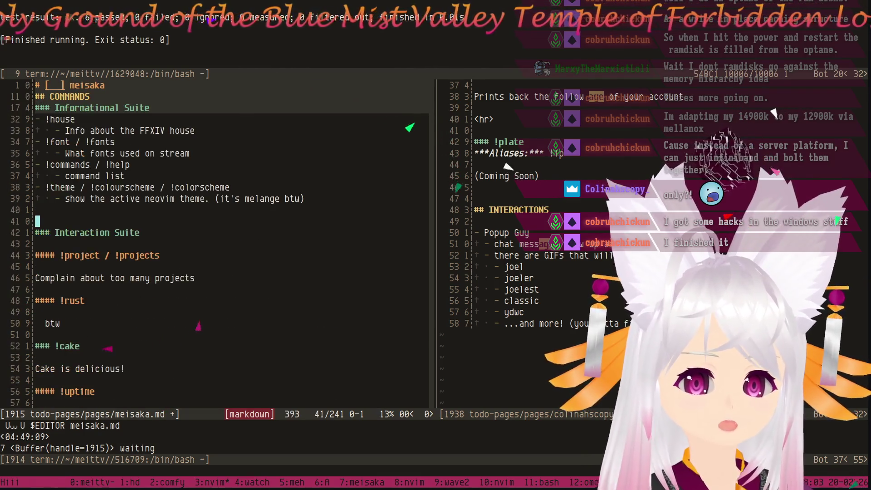
key(j)
key(j)
key(j)
key(j)
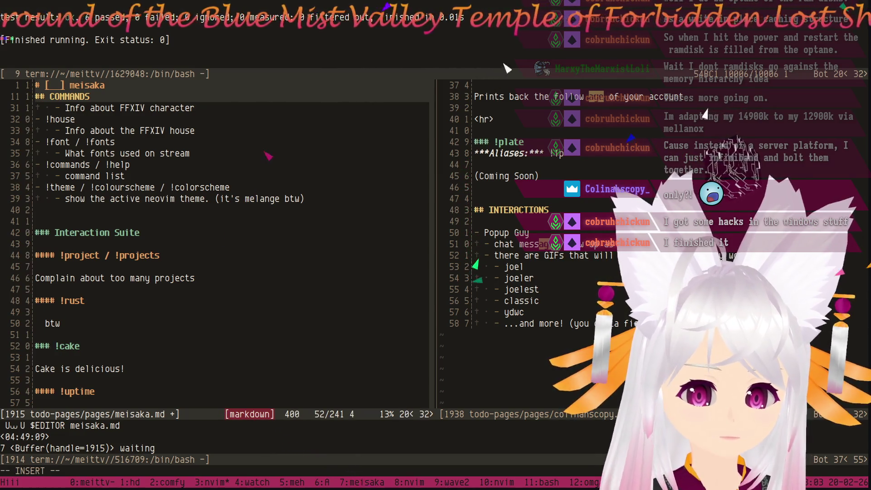
Page down past !version, !song and !tts toward the Wave 2 and StreamElements suites.
key(j)
key(j)
key(j)
key(j)
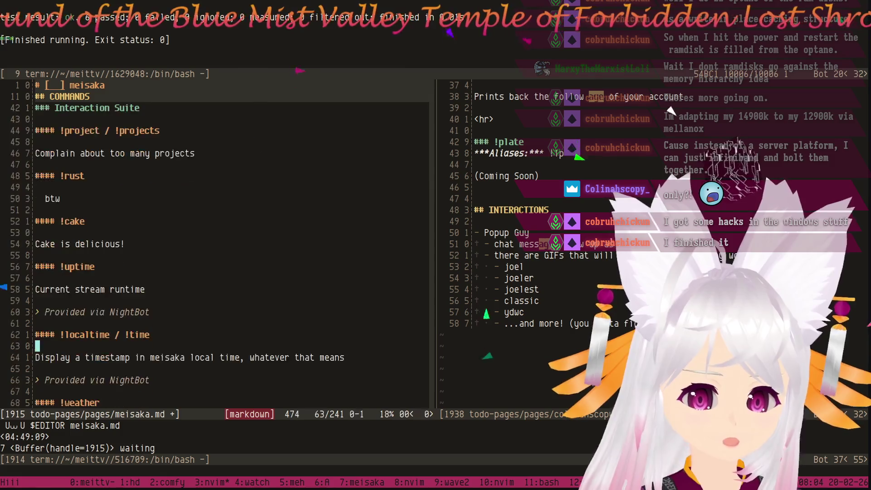
key(ctrl+d)
key(ctrl+d)
key(ctrl+d)
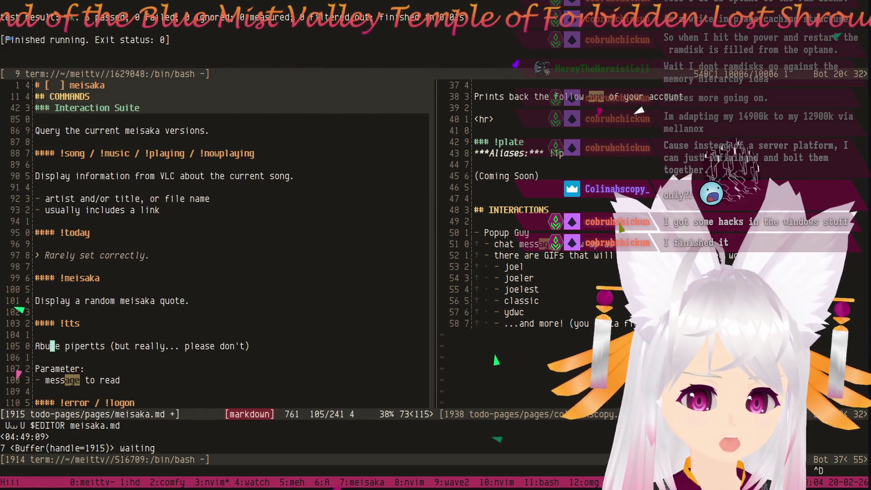
key(ctrl+d)
key(ctrl+d)
key(ctrl+d)
key(ctrl+d)
key(ctrl+d)
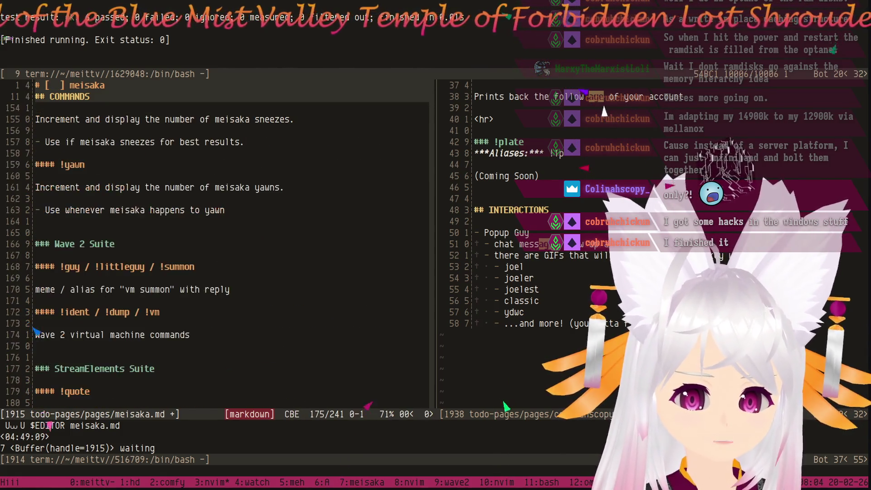
key(ctrl+d)
key(ctrl+d)
key(ctrl+d)
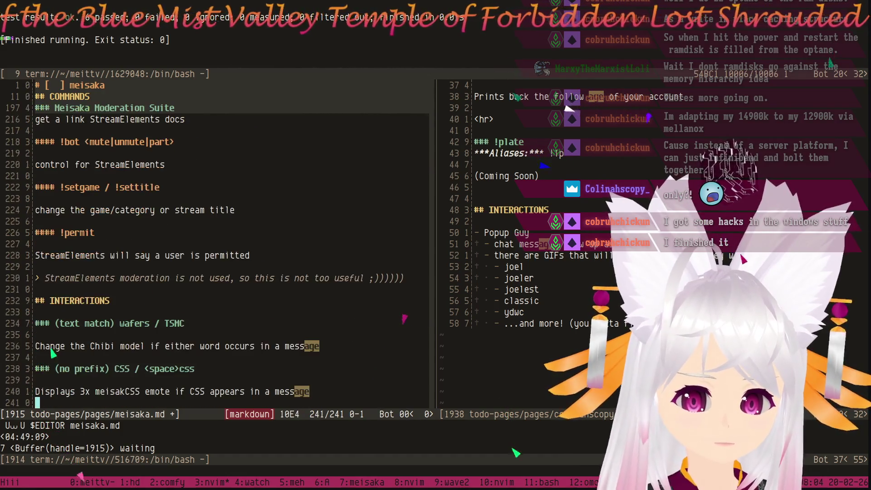
Select and copy the (text match) label from the wafers / TSMC heading.
key(6)
key(k)
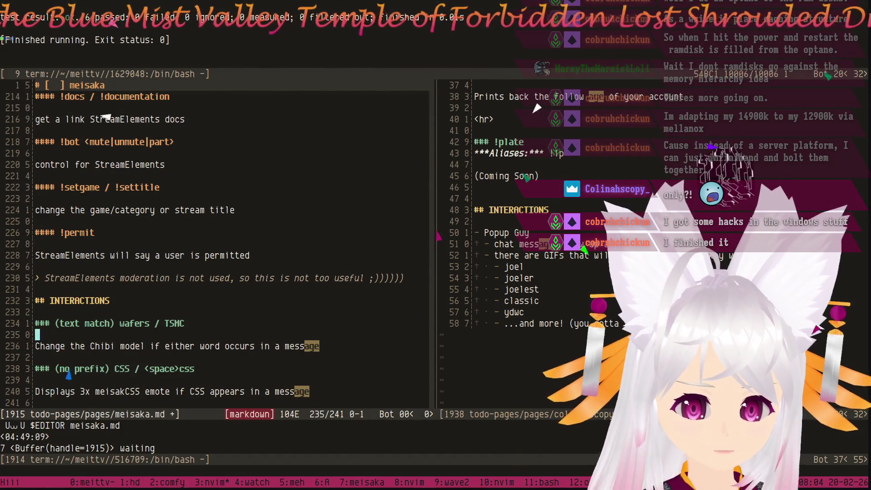
key(j)
key(l)
key(l)
key(l)
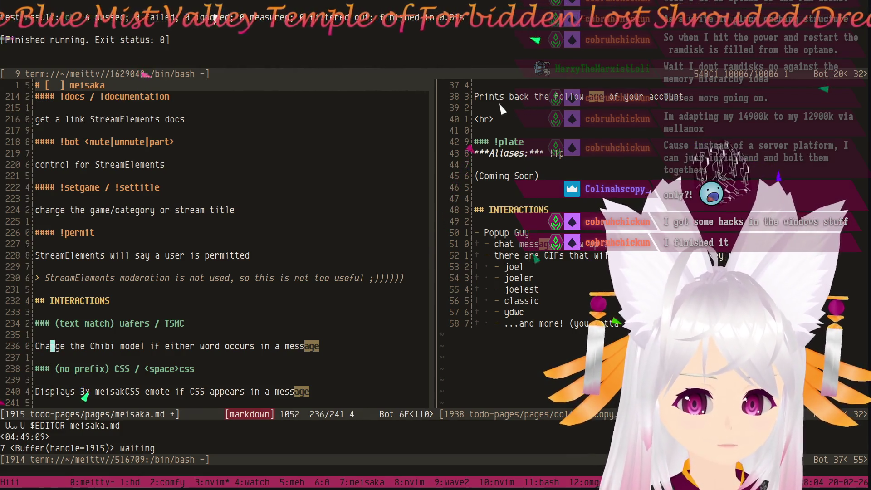
key(j)
key(j)
key(j)
key(k)
key(k)
key(k)
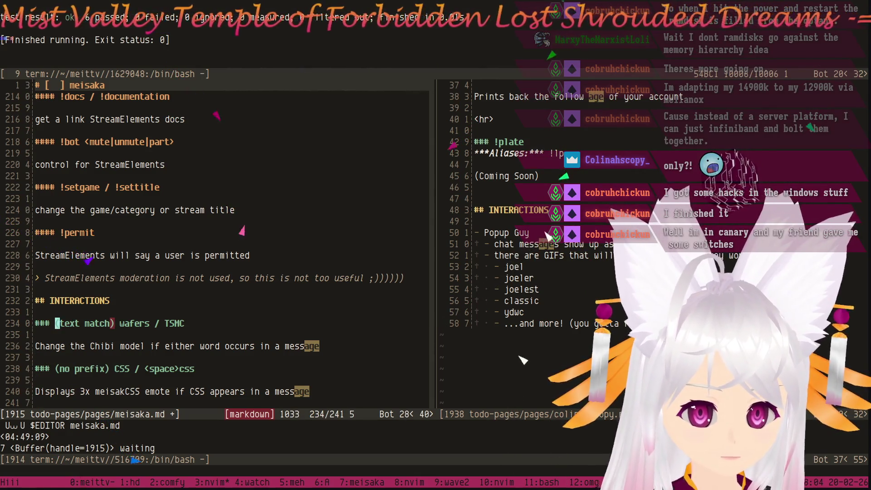
key(v)
key(W)
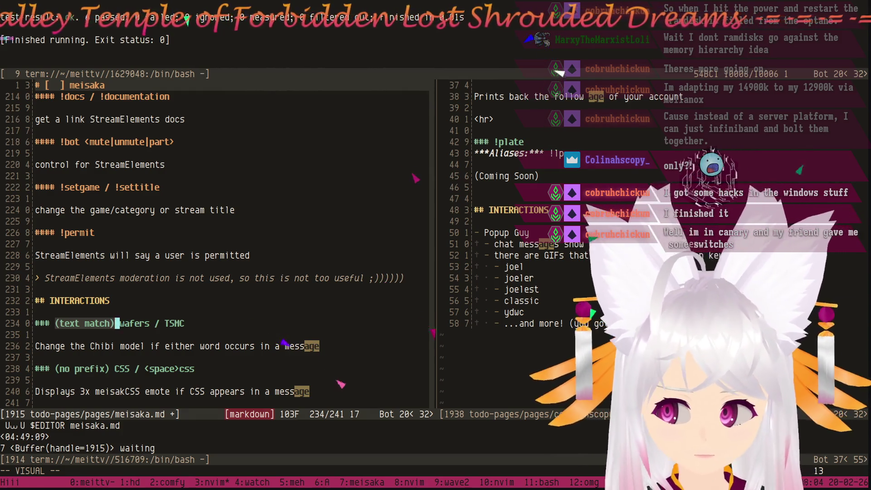
key(Escape)
Relabel the CSS heading from (no prefix) to (text match) and add a trailing blank line.
key(braceright)
key(braceright)
key(braceright)
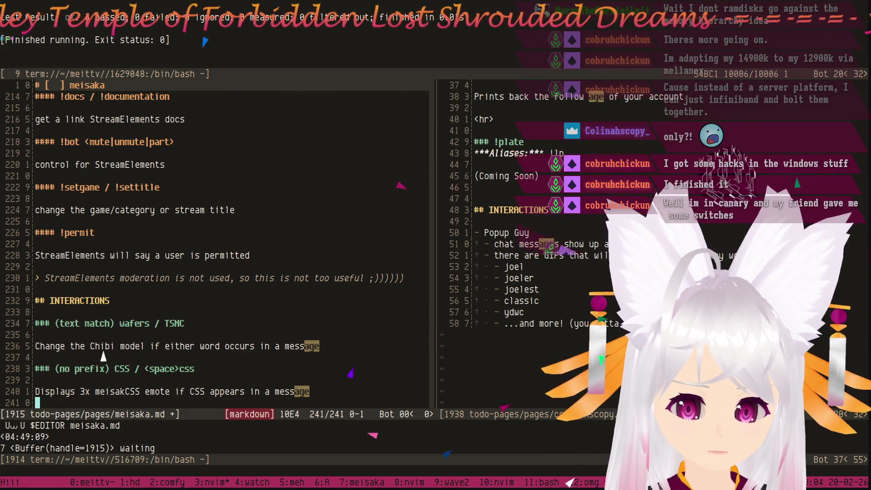
key(k)
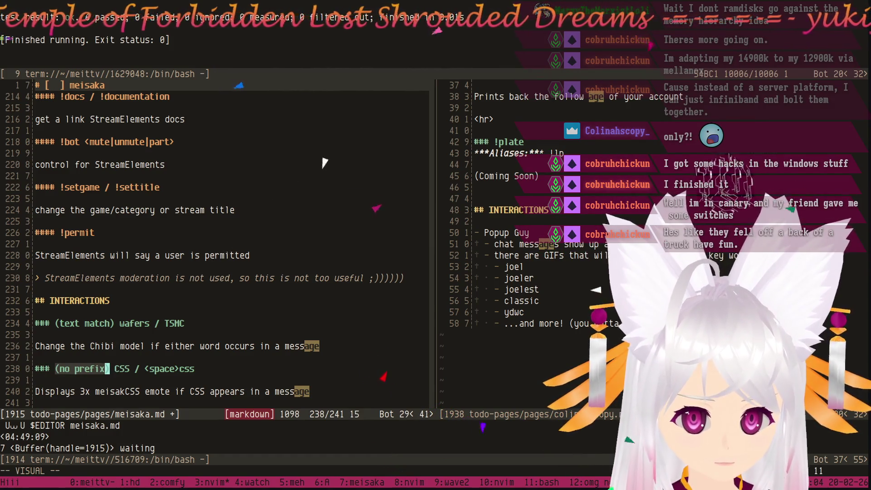
key(Escape)
key(h)
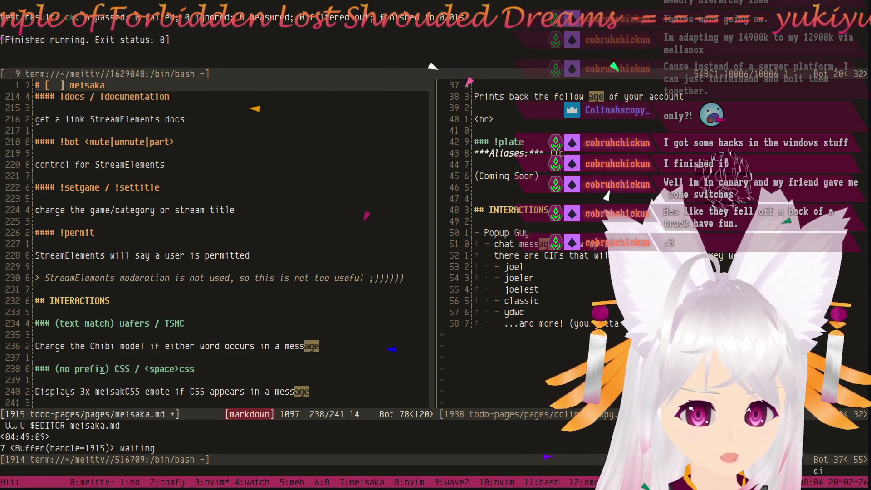
key(parenleft)
text(text match)
key(Escape)
key(j)
key(j)
key(j)
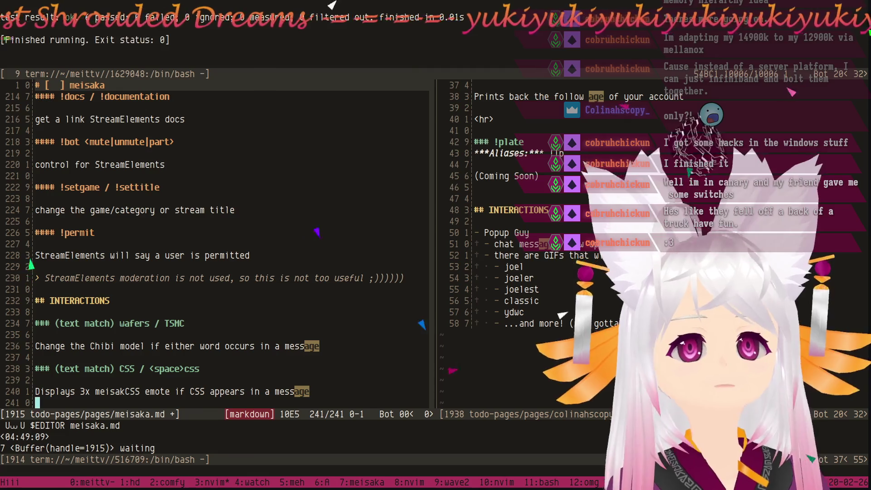
key(Return)
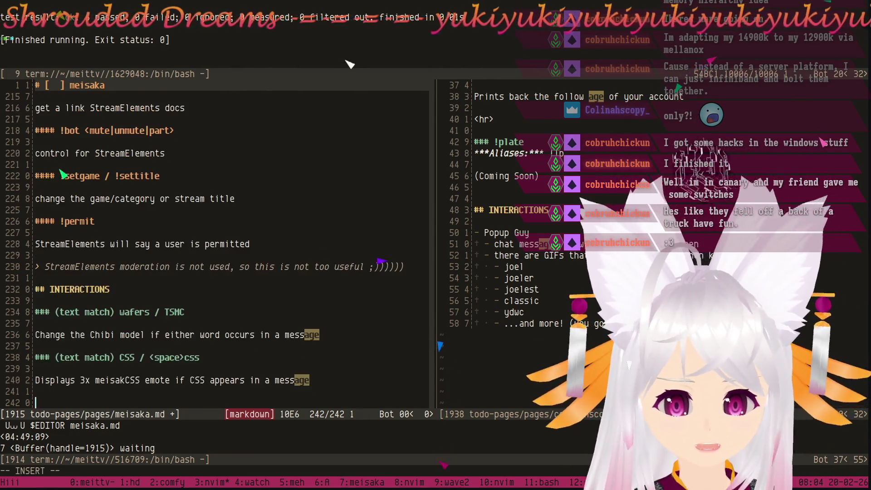